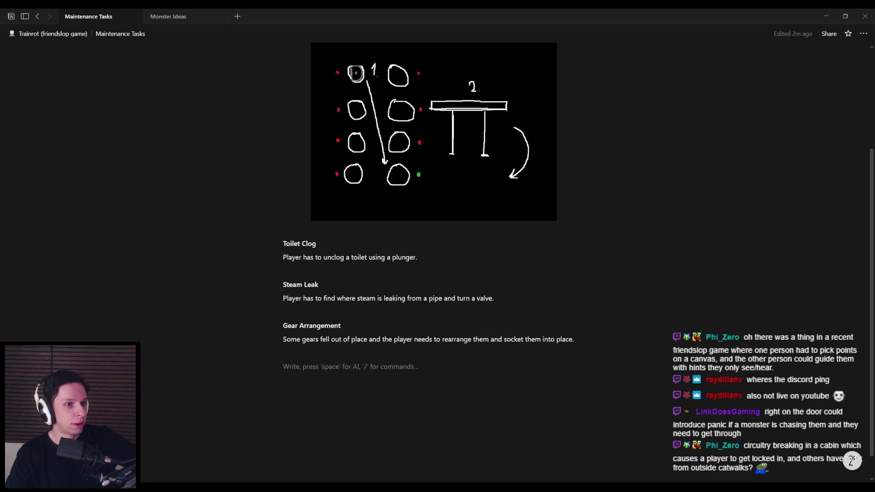
- Put the cursor on the empty line under Gear Arrangement, then switch to the Unreal Editor
left_click(423, 363)
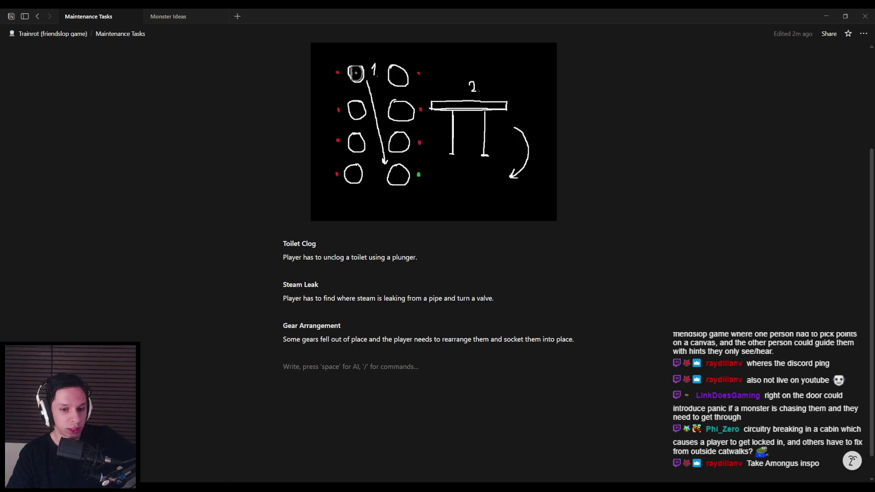
key("alt+Tab")
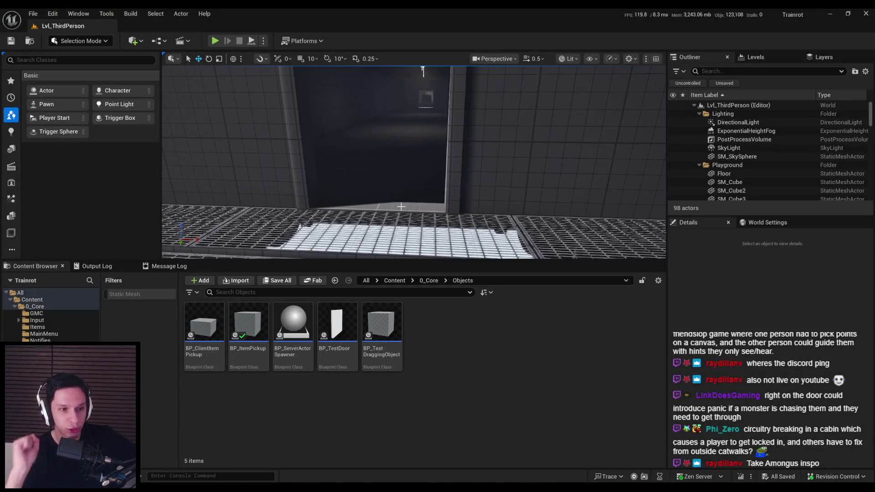
- Reframe the viewport on the doorway, tilting down to show more floor grating, then return to Notion
left_click_drag(294, 202, 356, 220)
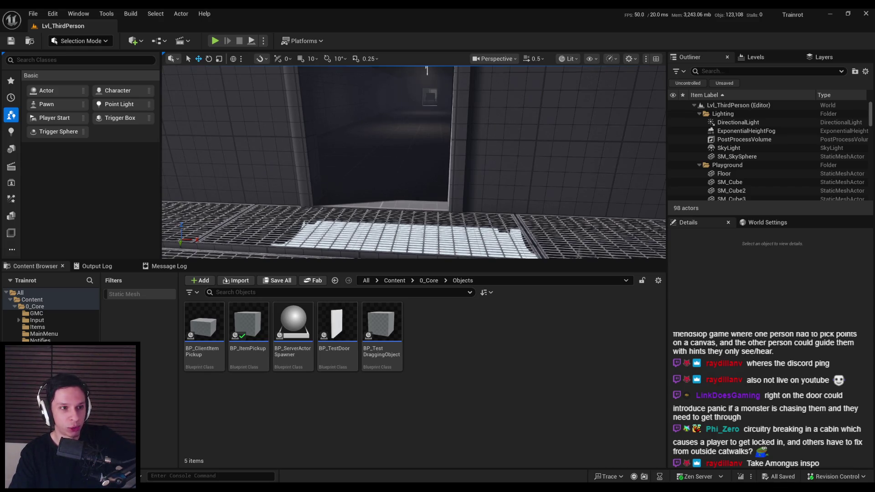
mouse_move(221, 183)
left_mouse_down()
mouse_move(413, 221)
mouse_move(414, 196)
left_mouse_up()
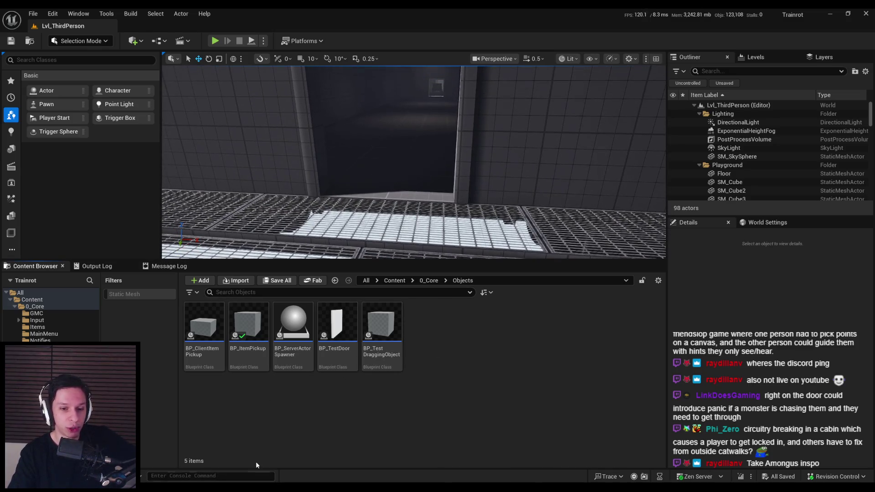
key("alt+Tab")
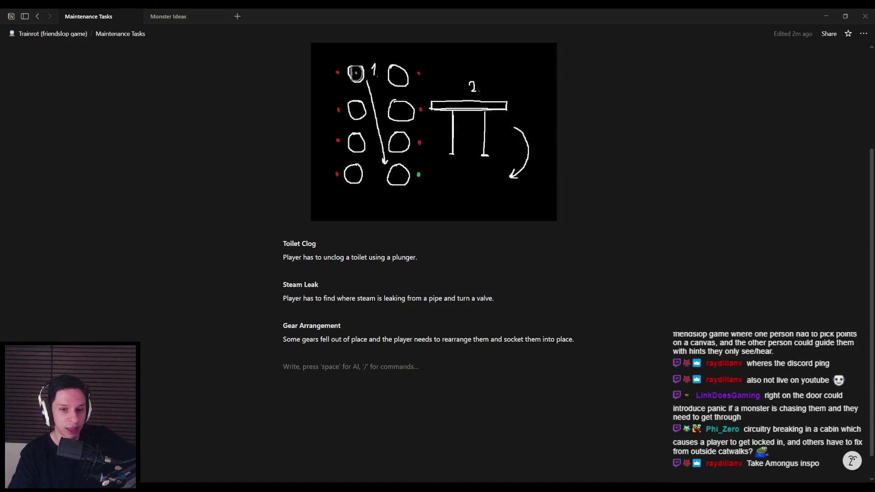
- Glance at Paint, then bring the Unreal Editor's Lvl_ThirdPerson level back to the front
key("alt+Tab")
key("alt+Tab")
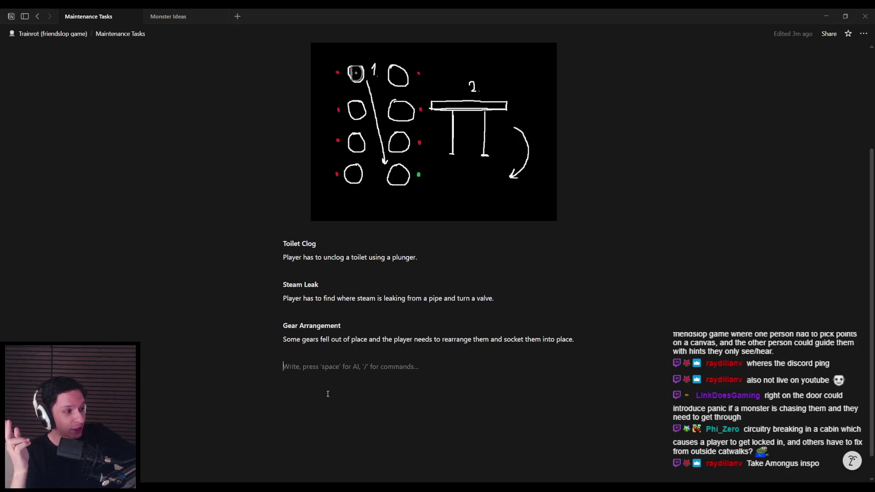
key("alt+Tab")
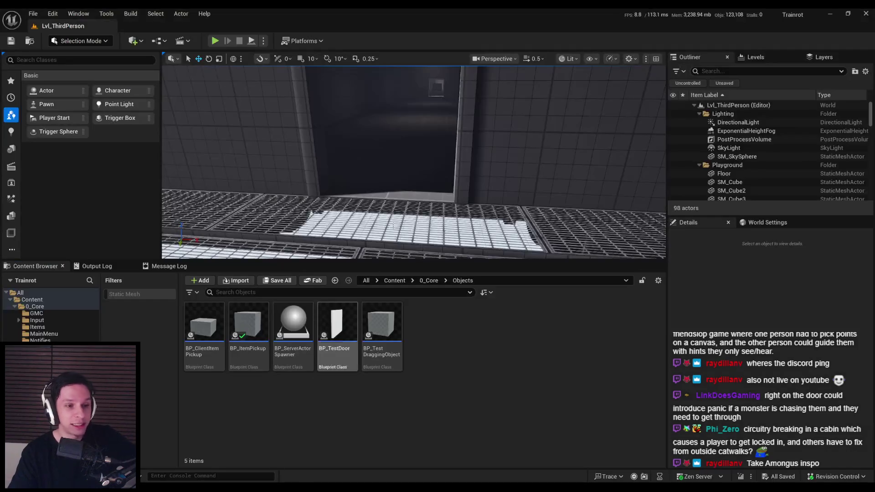
- Walk toward the doorway and capture a screenshot with the gap at the door's edge circled in red
left_click(328, 146)
key("w")
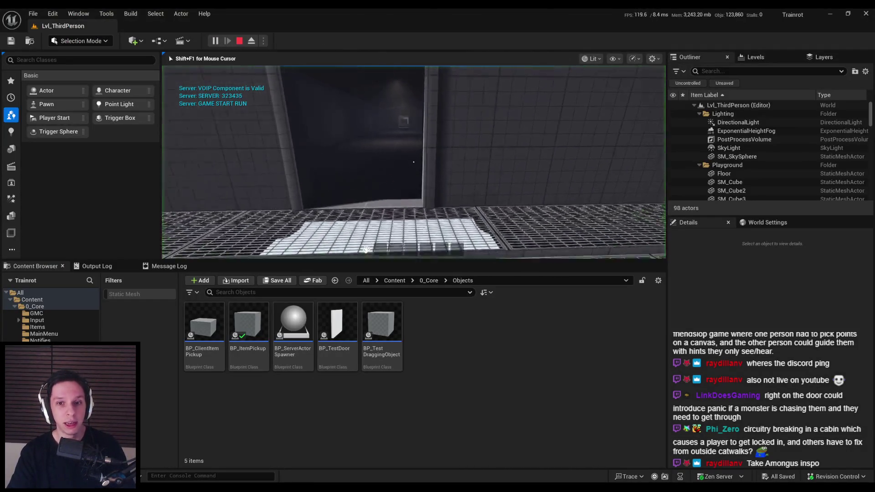
key("F11")
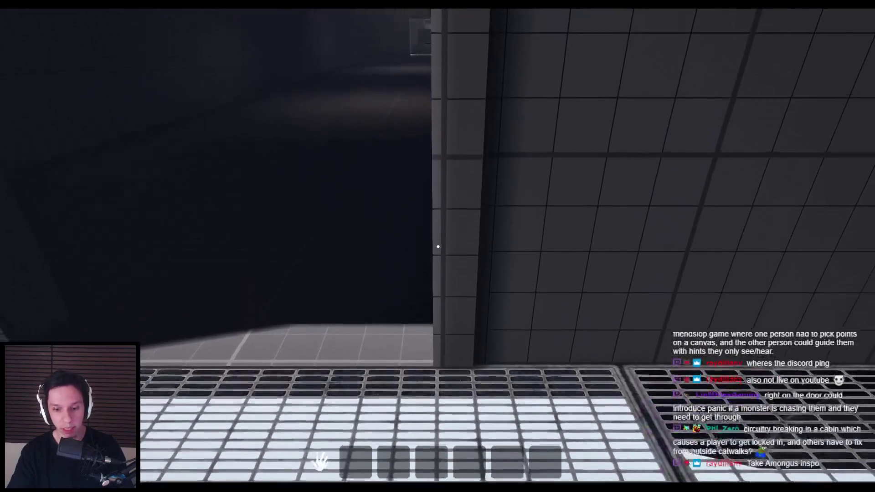
key("ctrl+Print")
left_click_drag(313, 181, 585, 429)
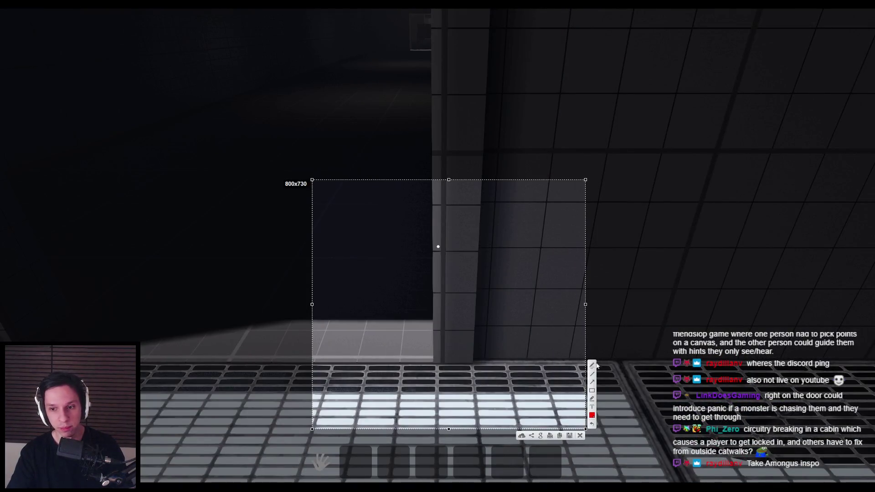
left_click(592, 366)
left_click_drag(453, 335, 454, 334)
mouse_move(465, 302)
left_mouse_down()
mouse_move(471, 328)
mouse_move(451, 332)
left_mouse_up()
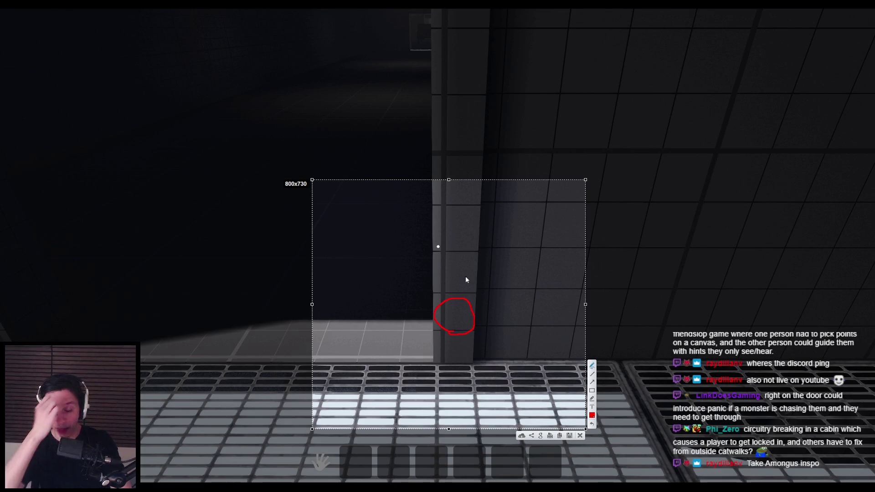
key("ctrl+c")
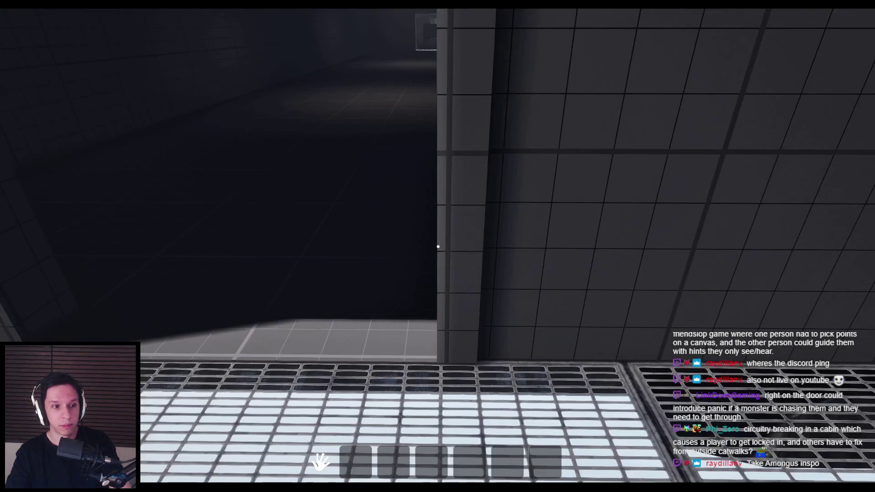
- Walk through the dark corridor into the room and head toward a cube on the floor
key("w")
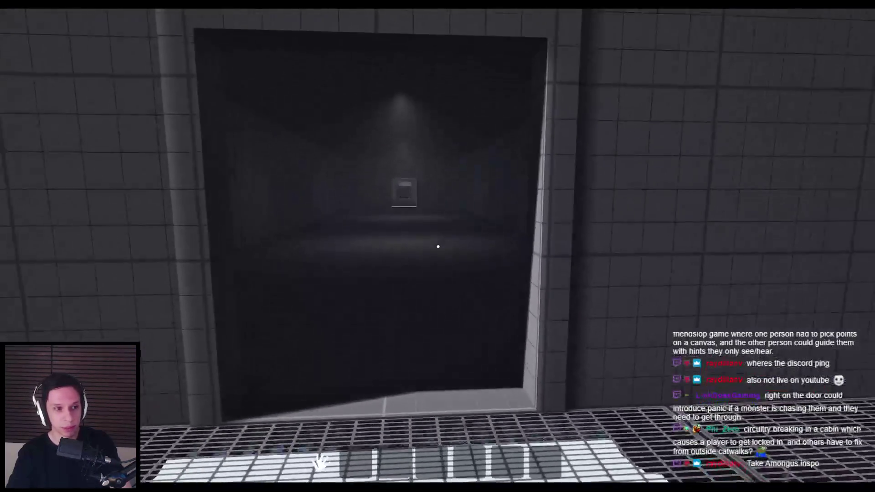
key("s")
key("w")
key("w")
key("s")
key("w")
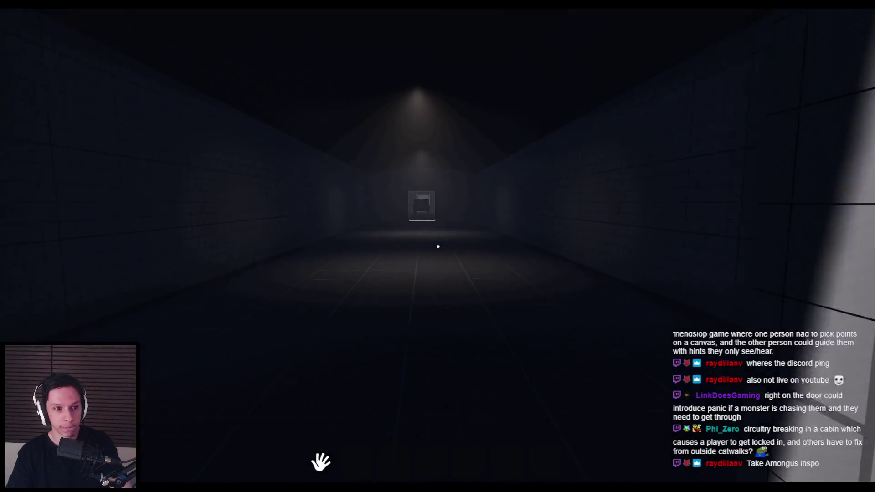
key("s")
key("w")
key("w")
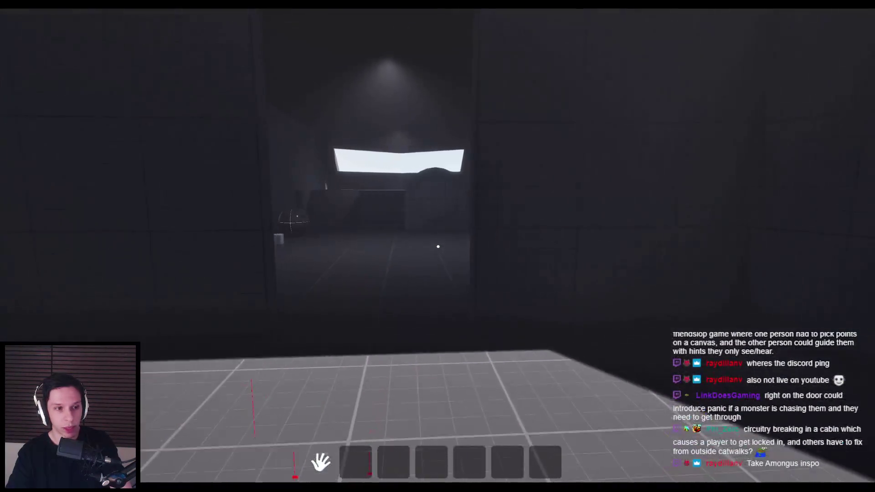
key("w")
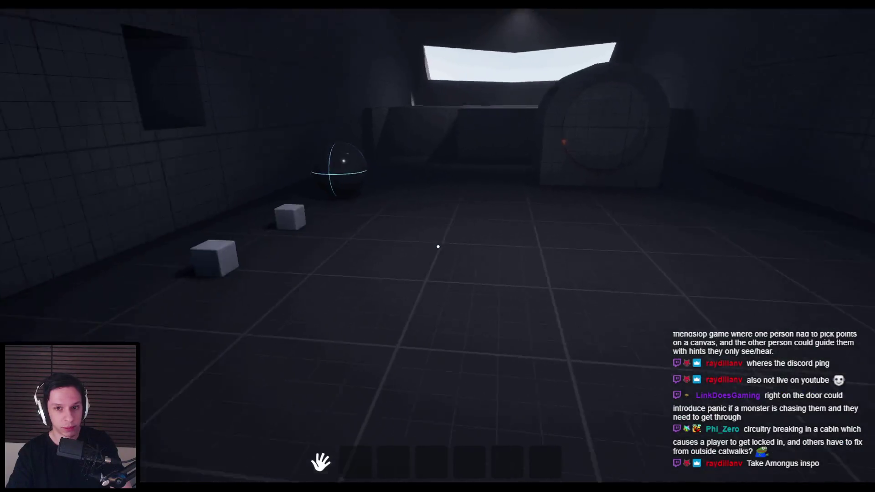
key("w")
key("w")
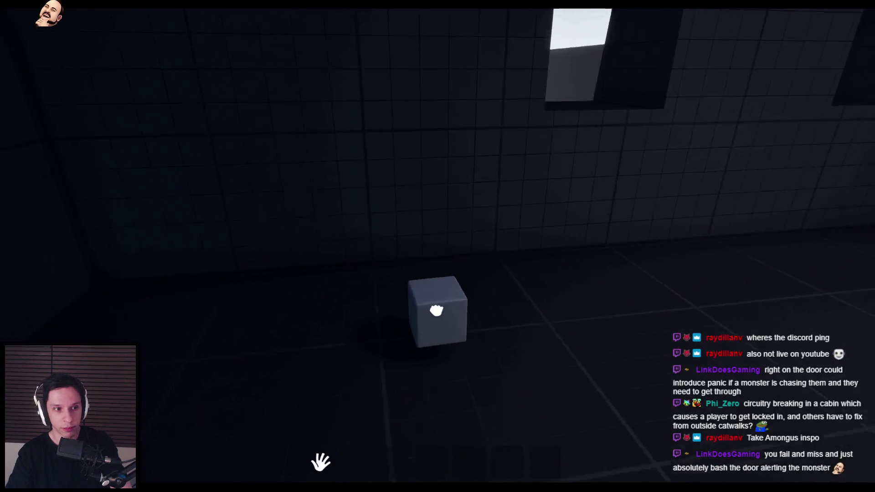
- Pick up and drop a cube, then carry it around the room and set it down
left_click(438, 308)
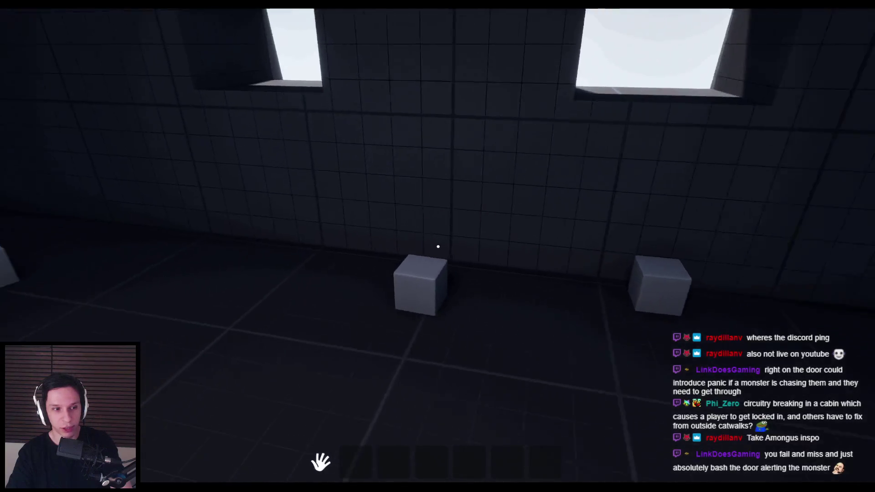
left_click(438, 246)
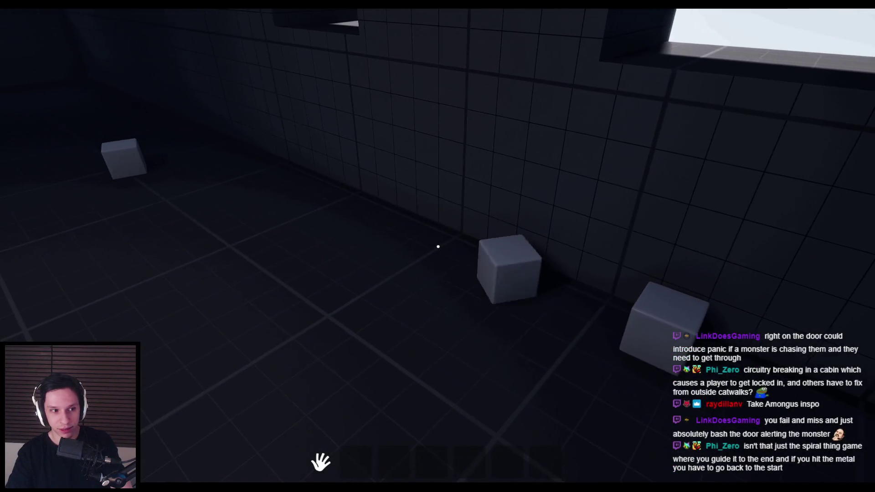
key("w")
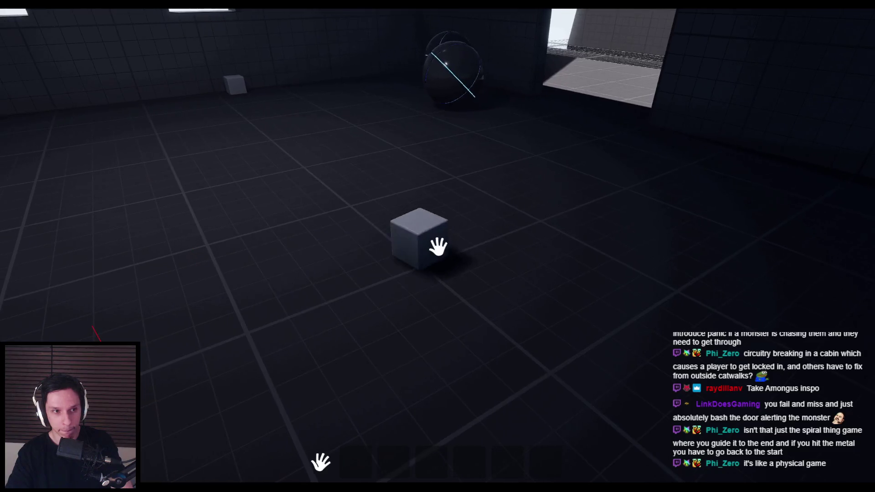
left_click(438, 246)
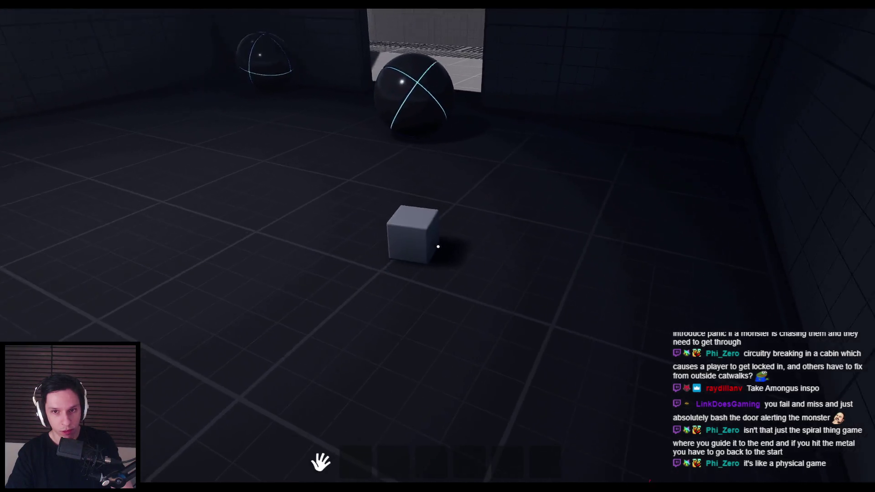
left_click(438, 247)
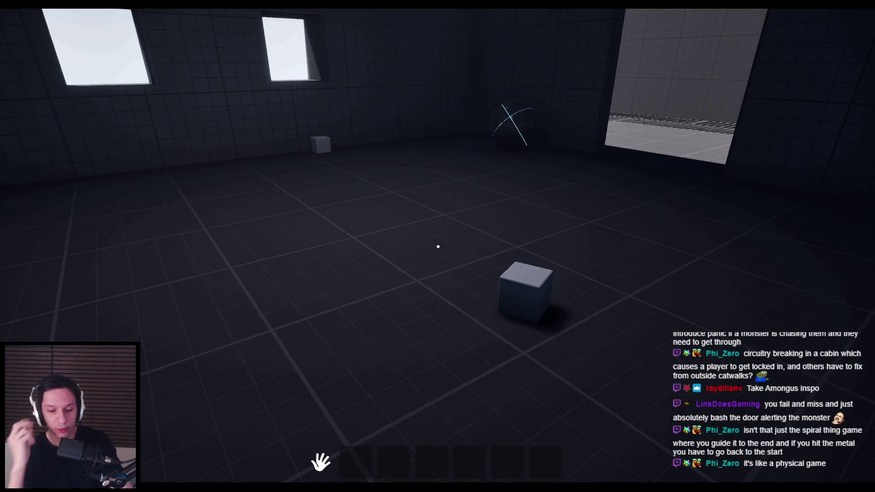
- Capture the room and sketch a red standing figure on it, then discard the capture
key("Print")
mouse_move(131, 110)
left_mouse_down()
mouse_move(230, 155)
mouse_move(575, 369)
left_mouse_up()
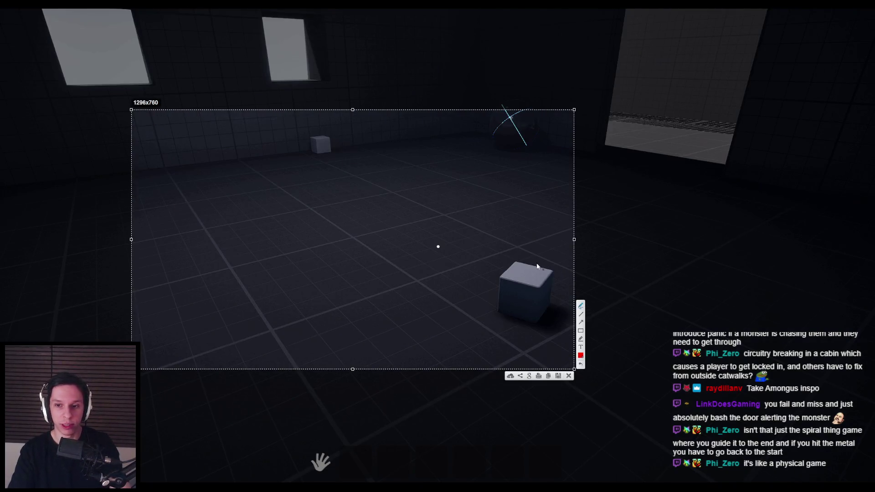
left_click_drag(439, 165, 438, 168)
mouse_move(444, 186)
left_mouse_down()
mouse_move(441, 294)
mouse_move(453, 248)
left_mouse_up()
mouse_move(454, 299)
left_mouse_down()
mouse_move(441, 318)
mouse_move(453, 296)
left_mouse_up()
left_click_drag(449, 173, 448, 312)
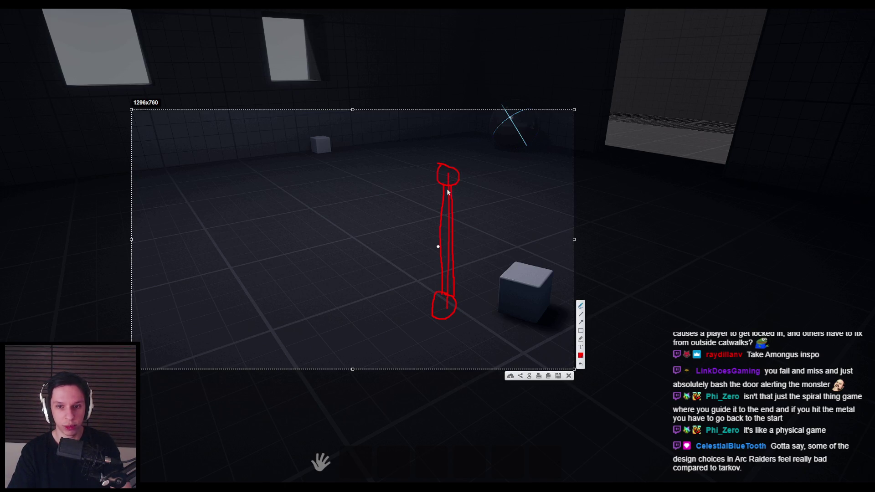
left_click_drag(440, 175, 434, 289)
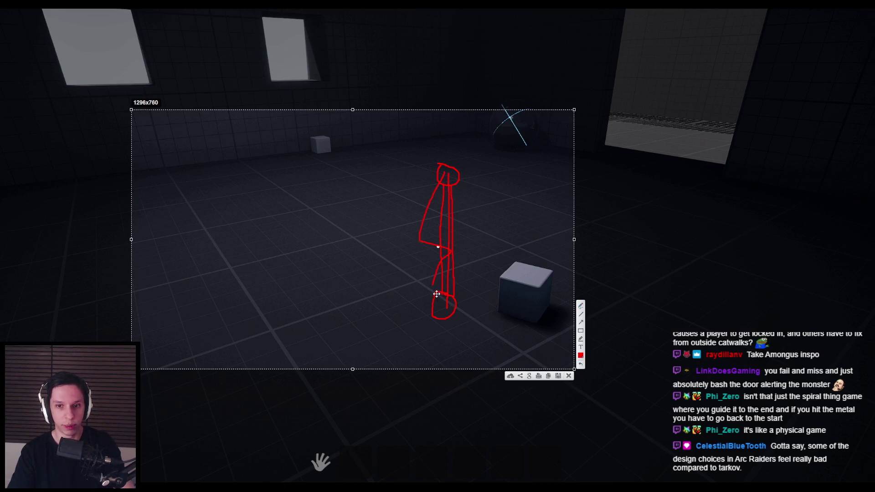
key("Escape")
- Grab cubes, pull one from the wall window, stack cubes and throw one into the air
key("w")
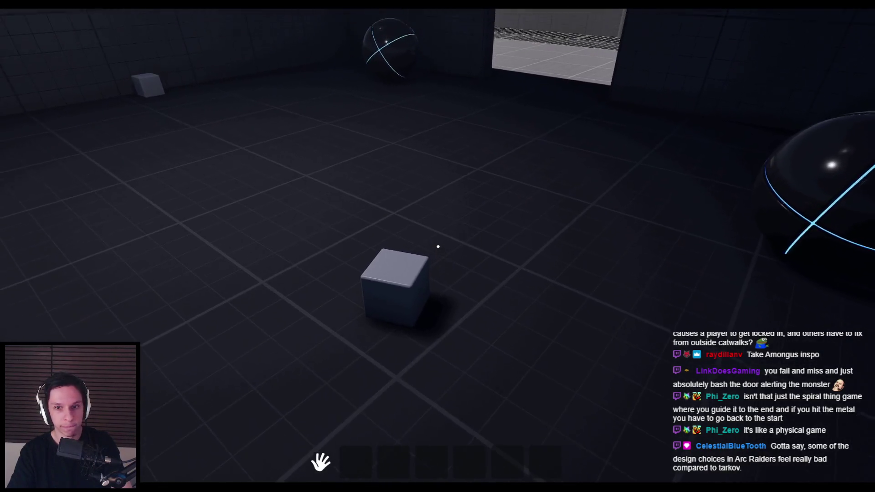
left_click(438, 247)
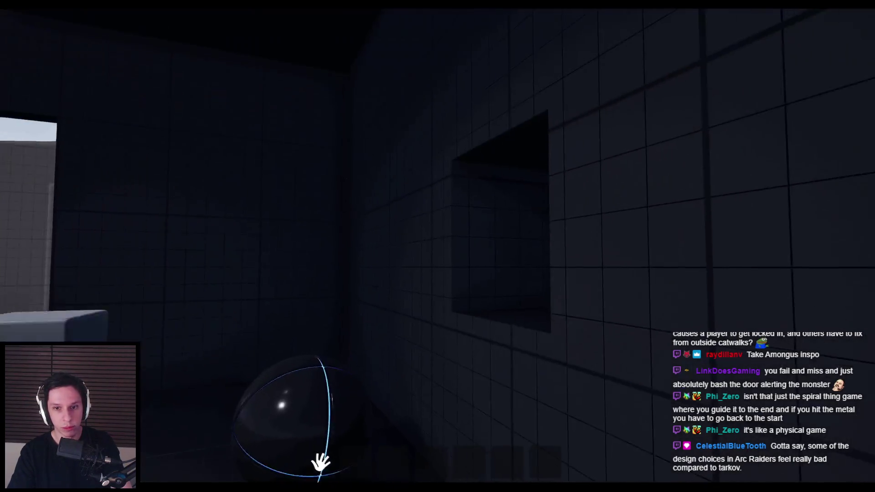
left_click(438, 246)
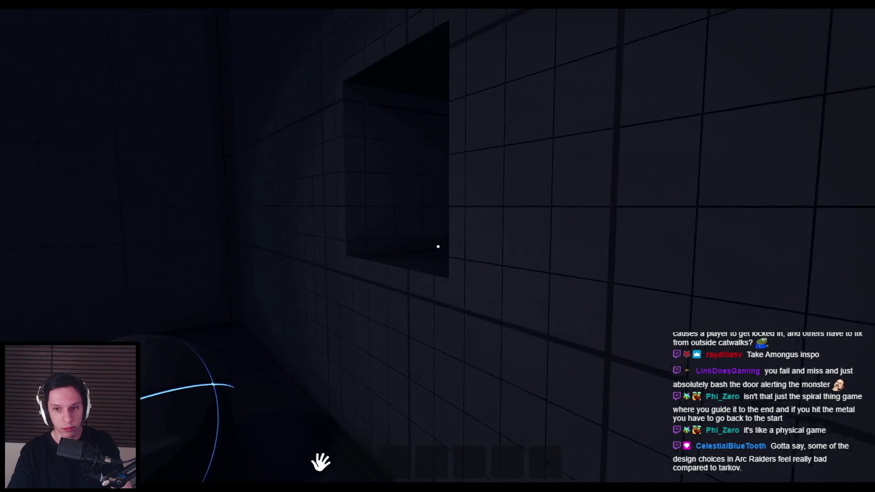
left_click(440, 246)
left_click(437, 246)
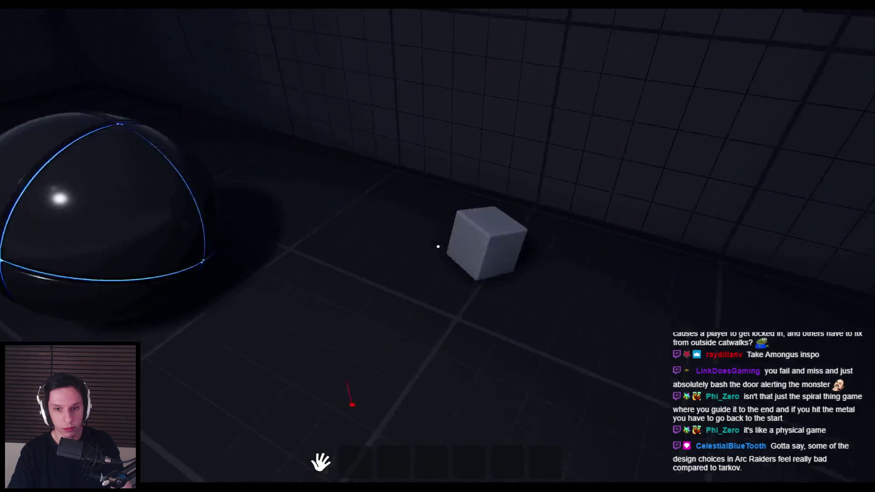
left_click(437, 246)
left_click(438, 246)
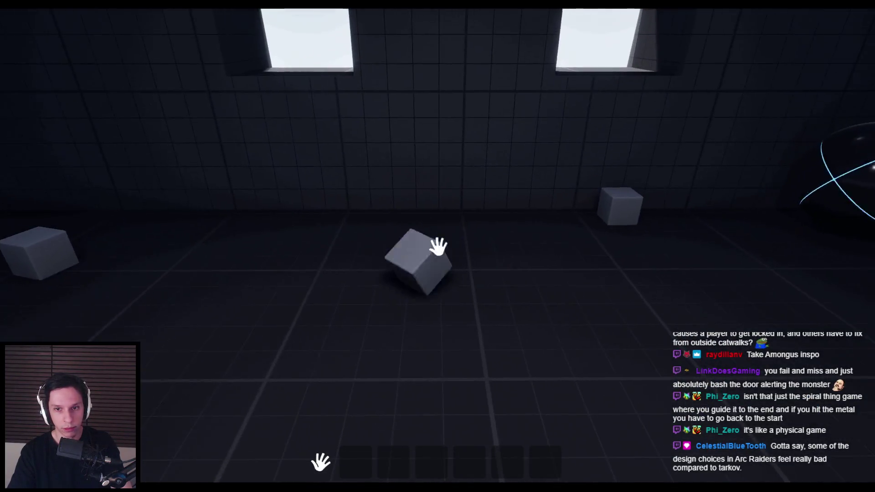
left_click(437, 246)
left_click(438, 246)
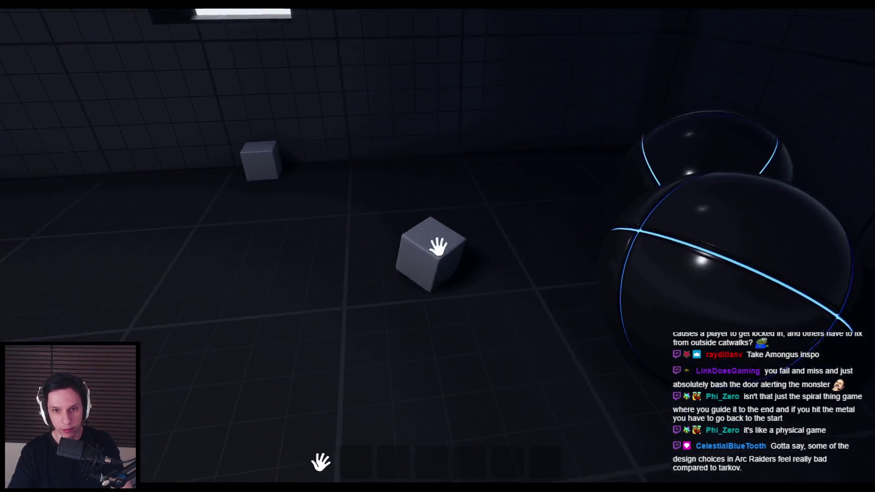
- Move more cubes around, throw one out through the window, and stop the playtest
left_click(437, 246)
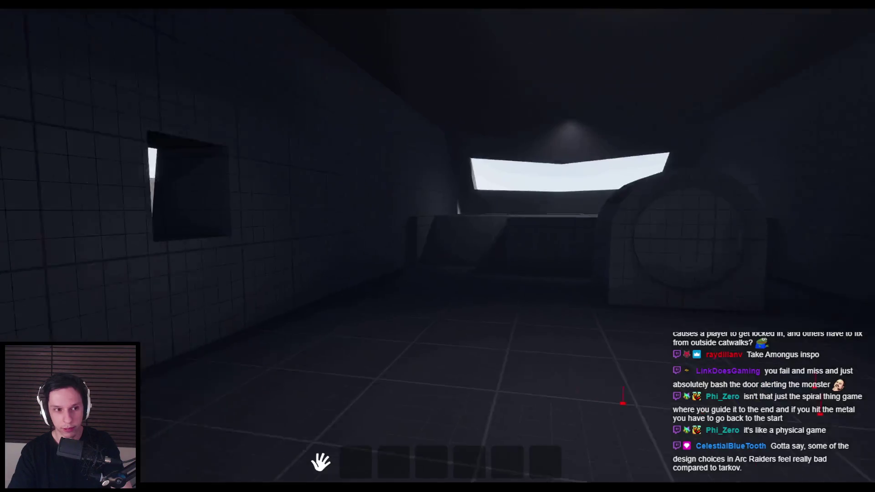
left_click(438, 246)
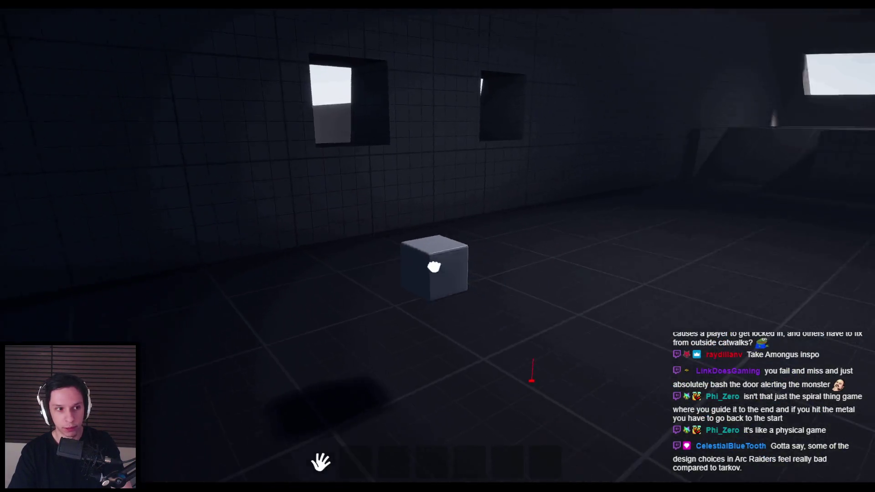
left_click(438, 246)
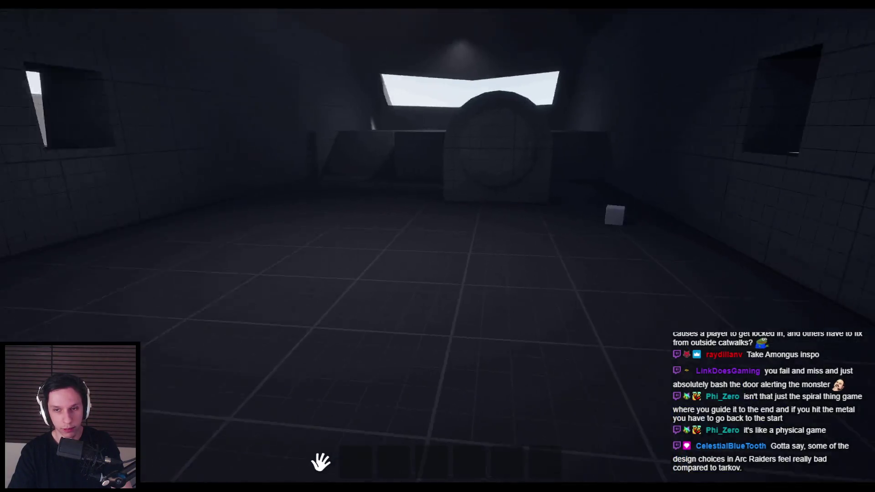
left_click(438, 246)
left_click(437, 246)
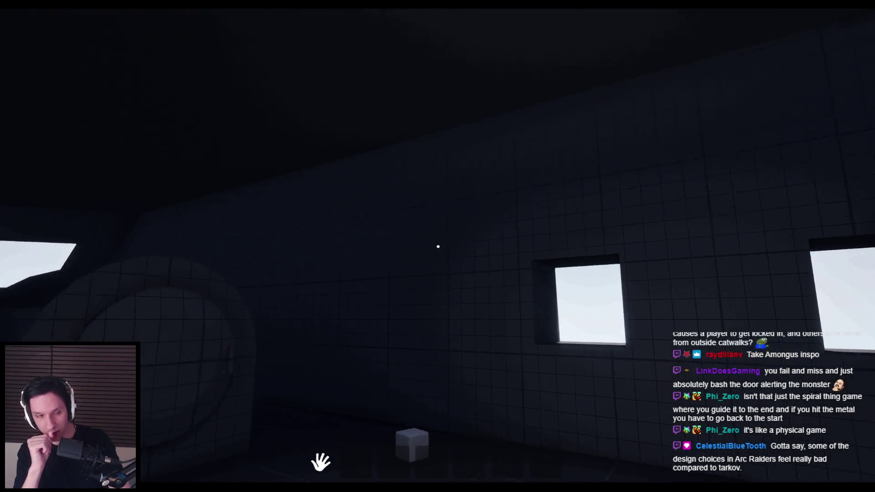
key("Escape")
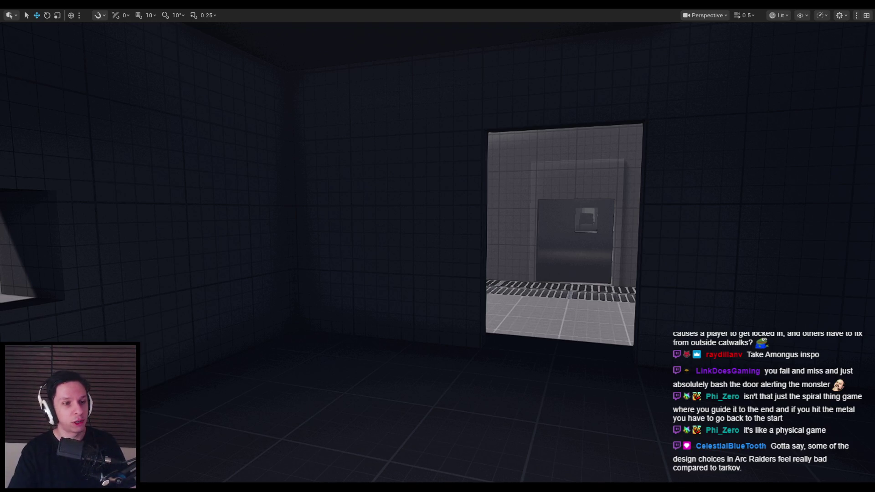
- Orbit the viewport around the room to frame the doorway, tilting up to show the ceiling
mouse_move(401, 275)
left_mouse_down()
mouse_move(446, 292)
mouse_move(374, 277)
mouse_move(379, 263)
mouse_move(382, 283)
left_mouse_up()
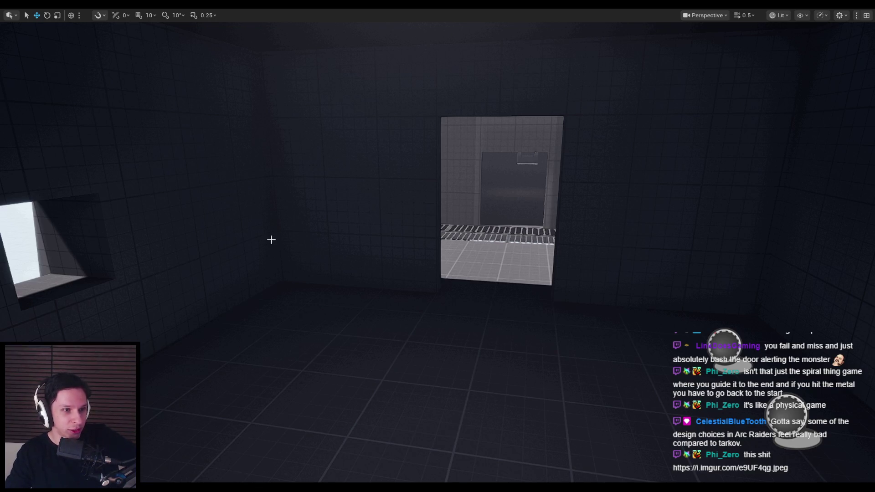
left_click_drag(290, 252, 303, 248)
left_click_drag(299, 285, 280, 280)
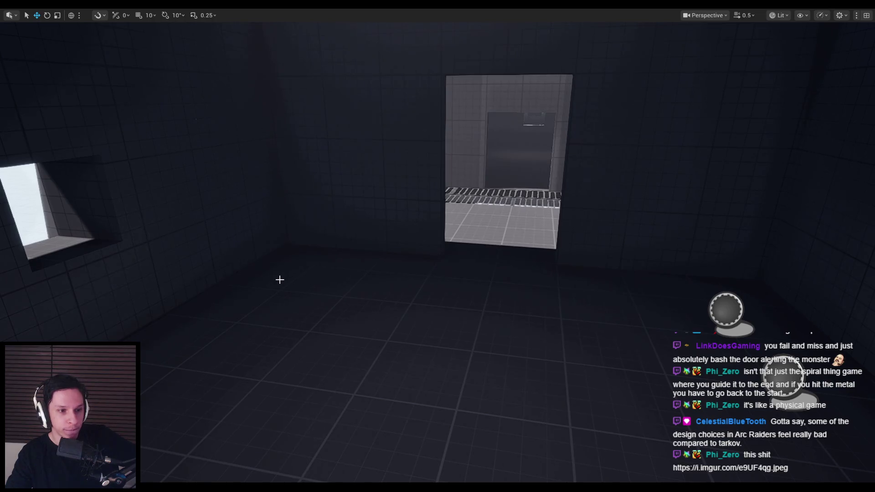
left_click_drag(280, 279, 280, 279)
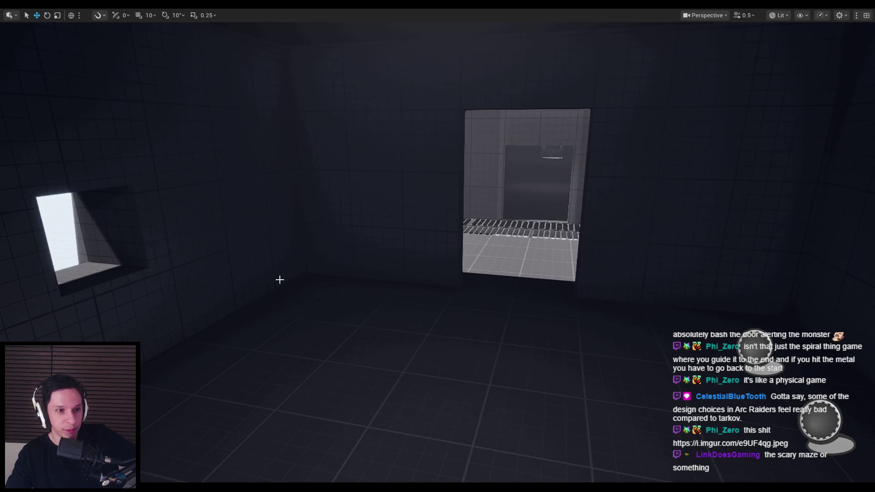
left_click_drag(280, 280, 280, 280)
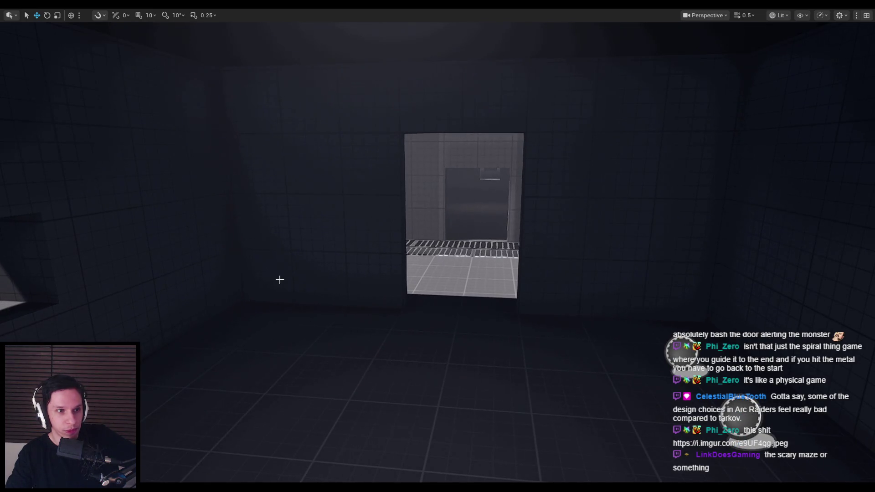
left_click_drag(280, 279, 280, 280)
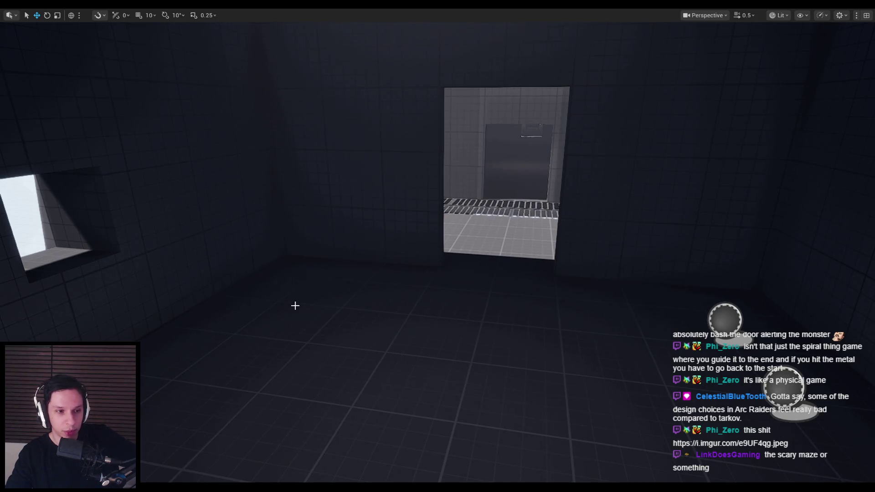
left_click_drag(293, 305, 293, 307)
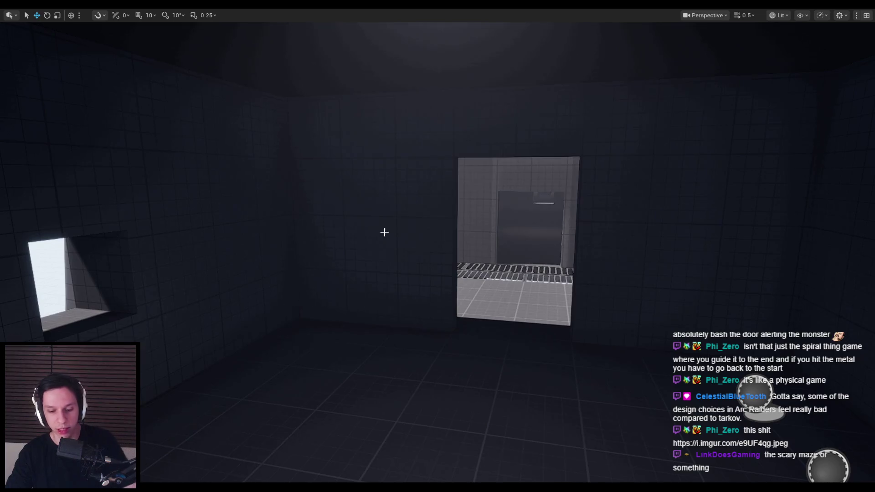
- Capture a 976x711 screenshot around the doorway and circle the wall beside it in red
key("Print")
left_click_drag(226, 149, 559, 392)
left_click(567, 327)
mouse_move(399, 280)
left_mouse_down()
mouse_move(377, 262)
mouse_move(403, 280)
left_mouse_up()
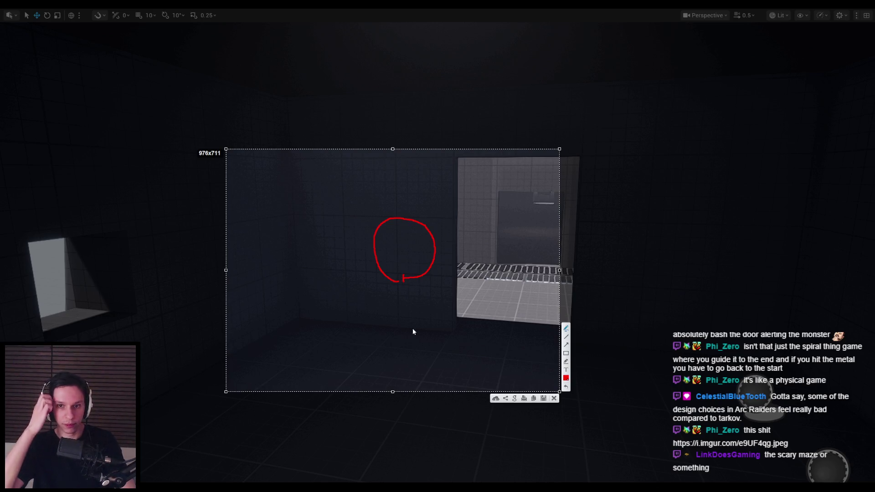
- Add short red marks below the circle, then discard the annotated capture
left_click_drag(426, 272, 415, 279)
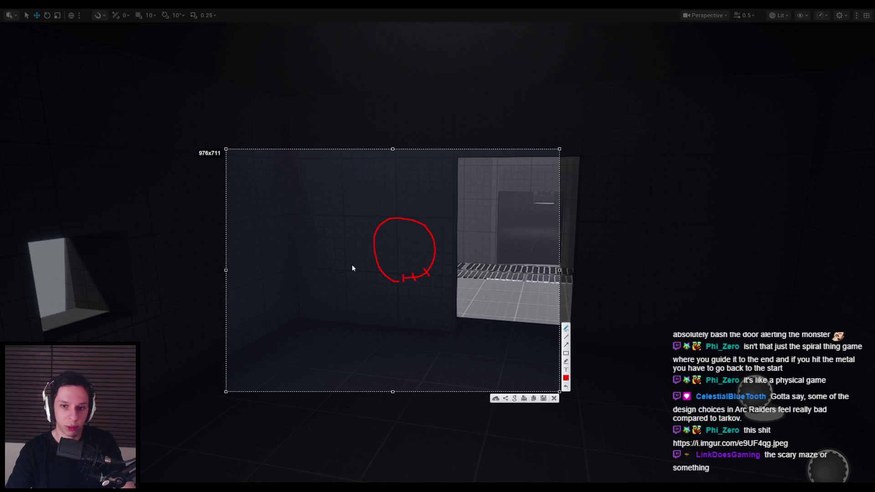
key("Escape")
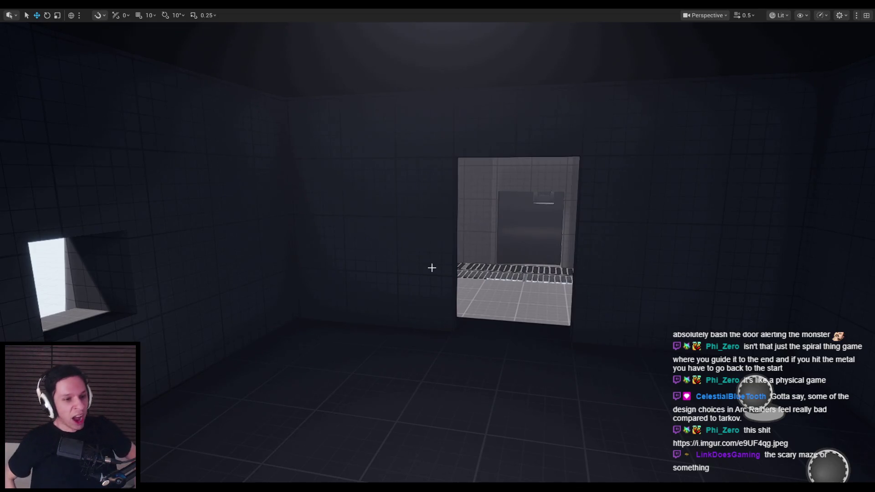
- Pull the view back to show the whole room, then switch to the Notion Maintenance Tasks page
mouse_move(432, 268)
left_mouse_down()
mouse_move(367, 291)
mouse_move(364, 191)
mouse_move(319, 176)
mouse_move(337, 137)
mouse_move(358, 150)
mouse_move(376, 286)
left_mouse_up()
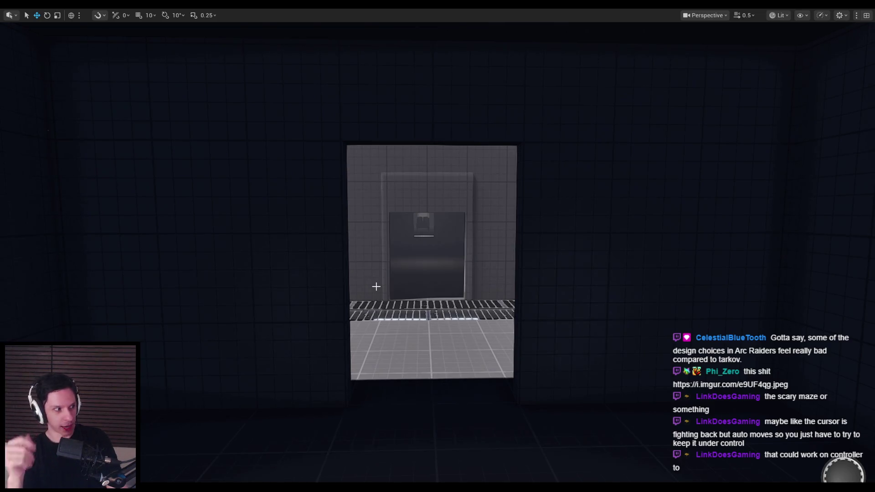
mouse_move(376, 287)
left_mouse_down()
mouse_move(378, 301)
mouse_move(479, 303)
mouse_move(351, 301)
left_mouse_up()
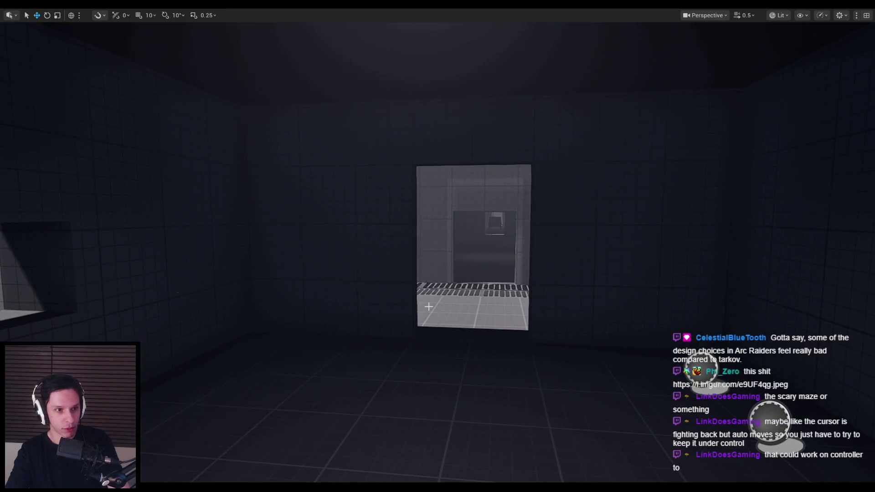
left_click_drag(429, 306, 267, 428)
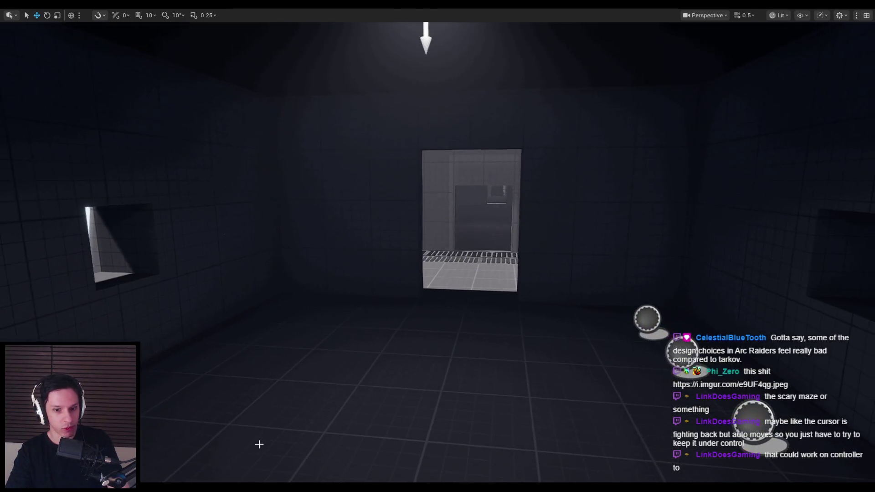
key("alt+Tab")
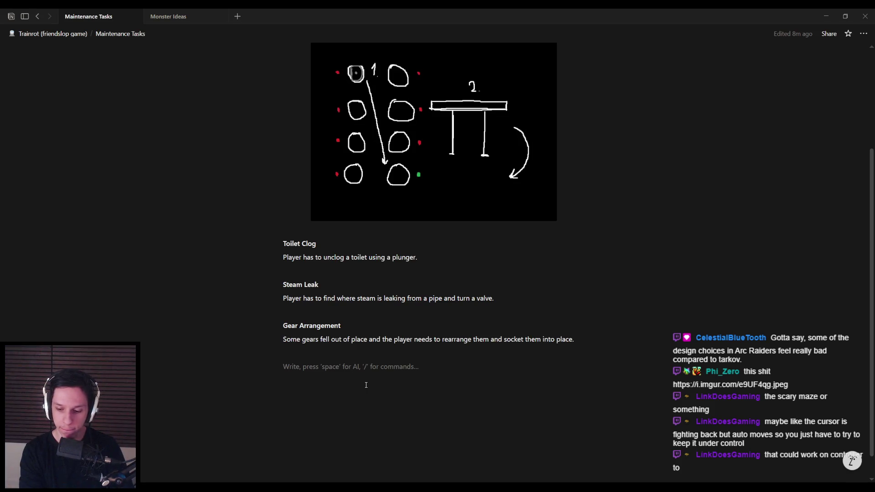
- Enter 'Door' as the new bold entry title below Gear Arrangement
type("Door")
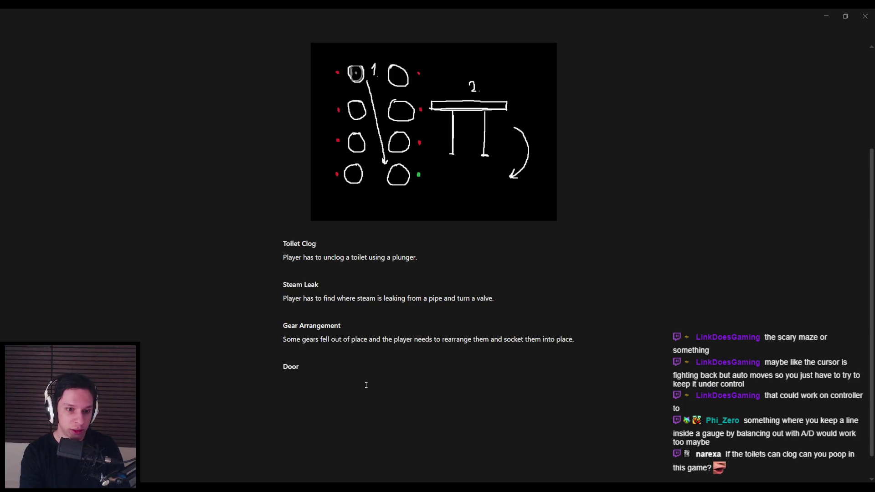
- Under the Door Failure heading, write 'A door can randomly get locked up and requires a small minigame'
type("Failure")
key("Return")
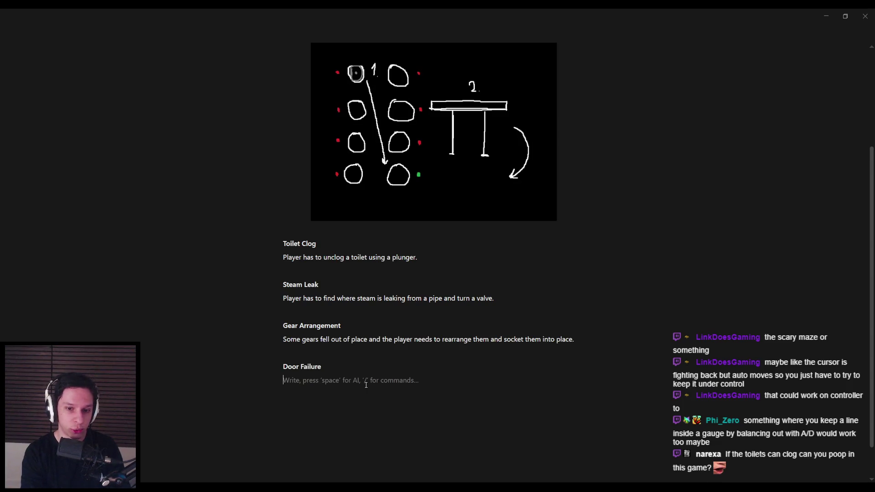
type("a")
key("BackSpace")
type("The")
key("BackSpace")
key("BackSpace")
key("BackSpace")
type("A door can r")
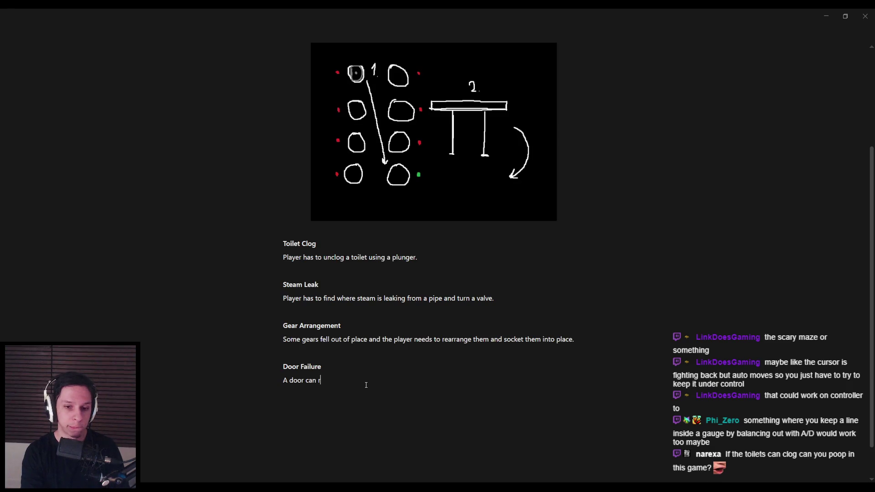
type("andomly")
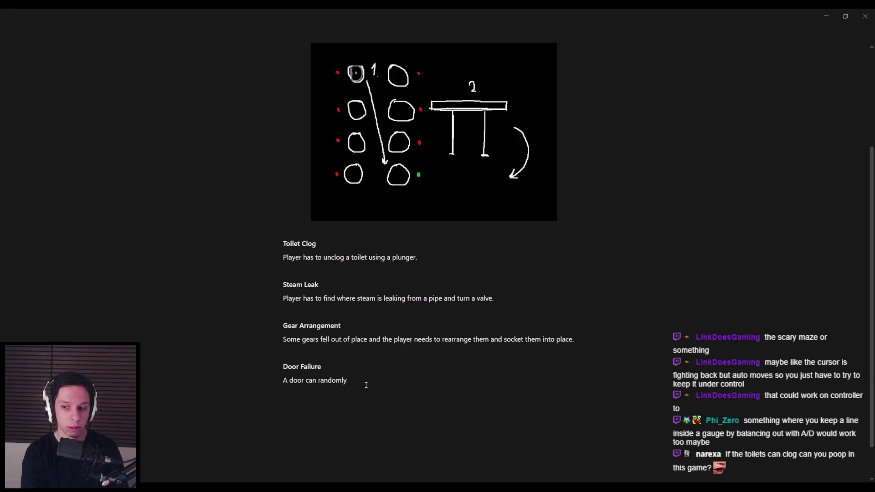
type(" get locked up and r")
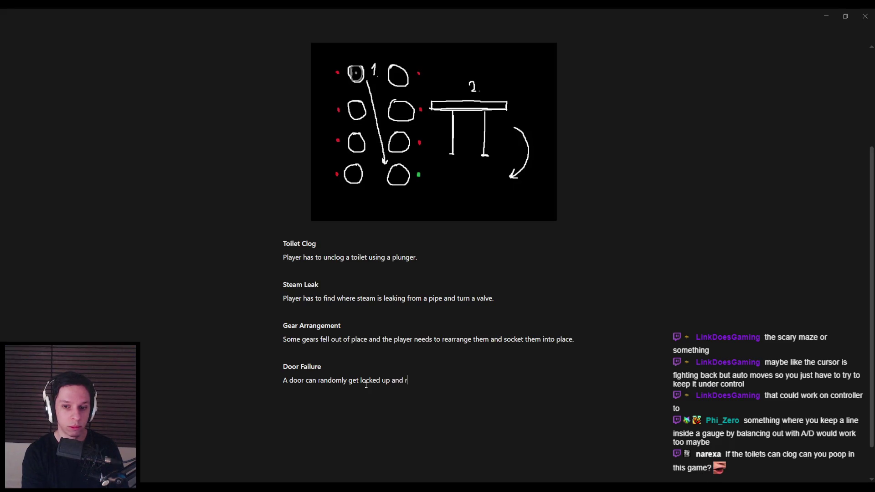
type("equires a ")
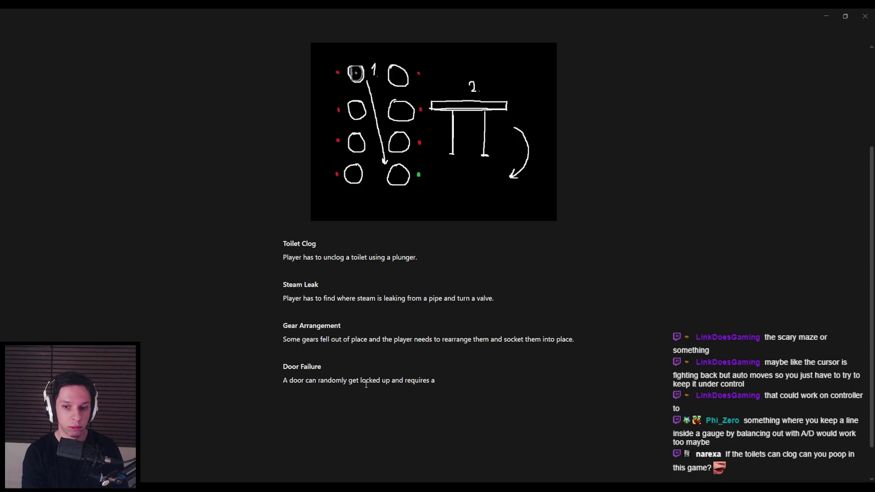
type("small minigame")
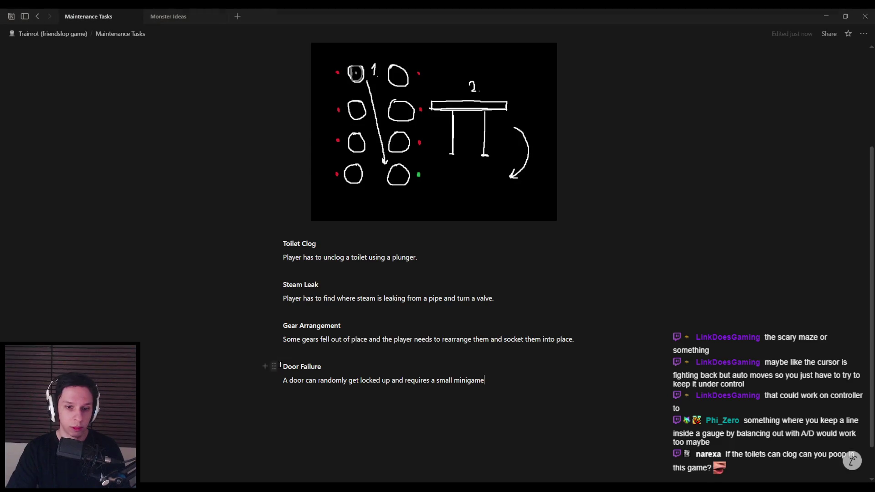
- Add '(Tier 2)' to the end of the Door Failure heading
left_click(321, 367)
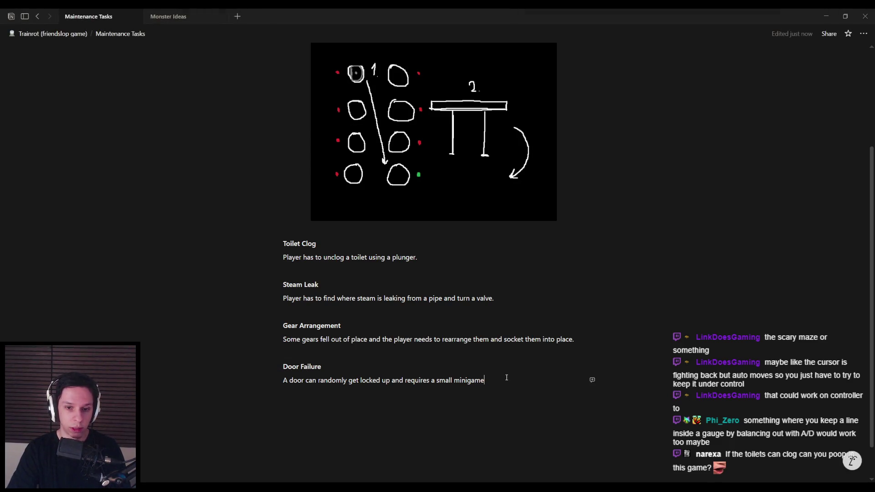
type("(T2)")
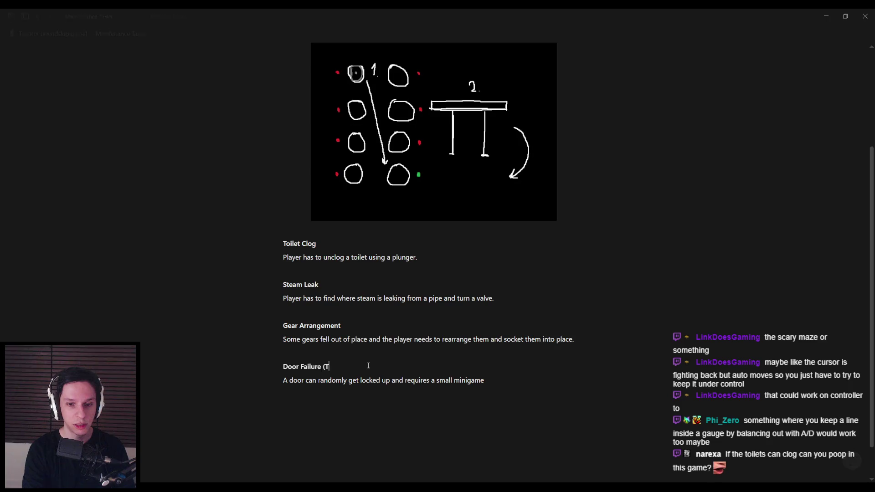
key("Left")
key("Left")
type("ier")
- Extend the description with the opening/closing QTE and add a paragraph on noise alerting monsters
left_click(250, 406)
scroll(287, 386, "down", 1)
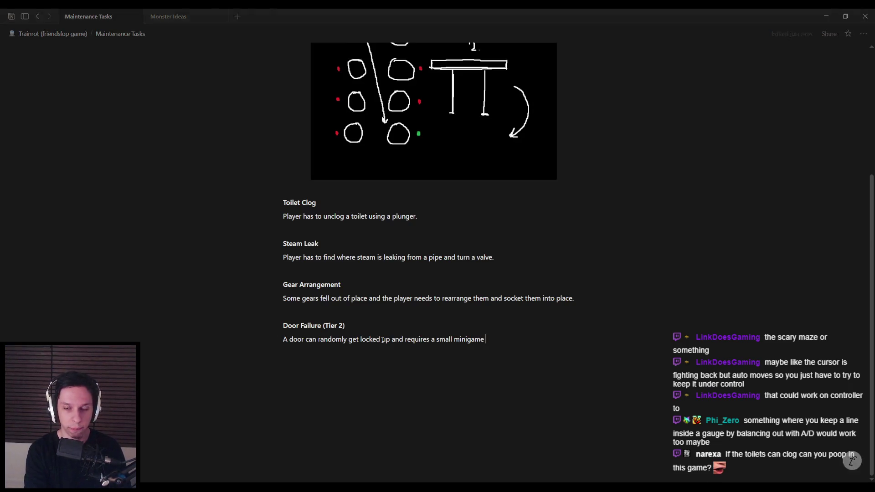
type("to unlock")
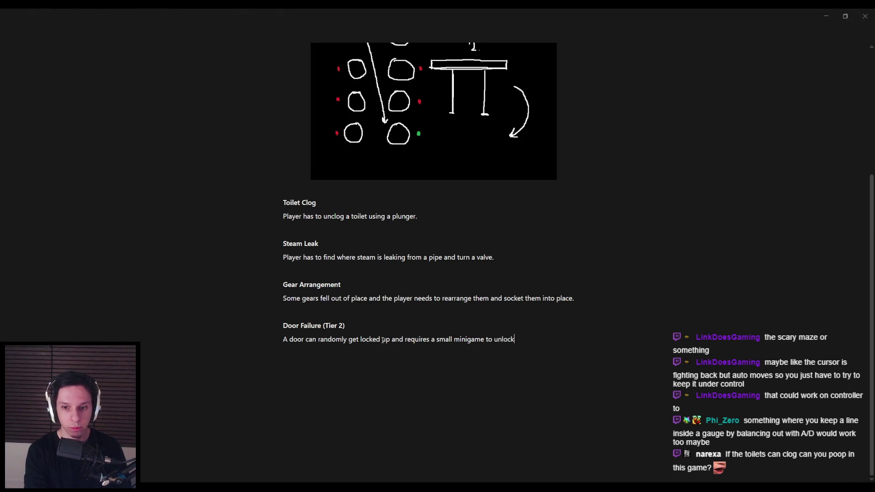
type(" the door allowing ")
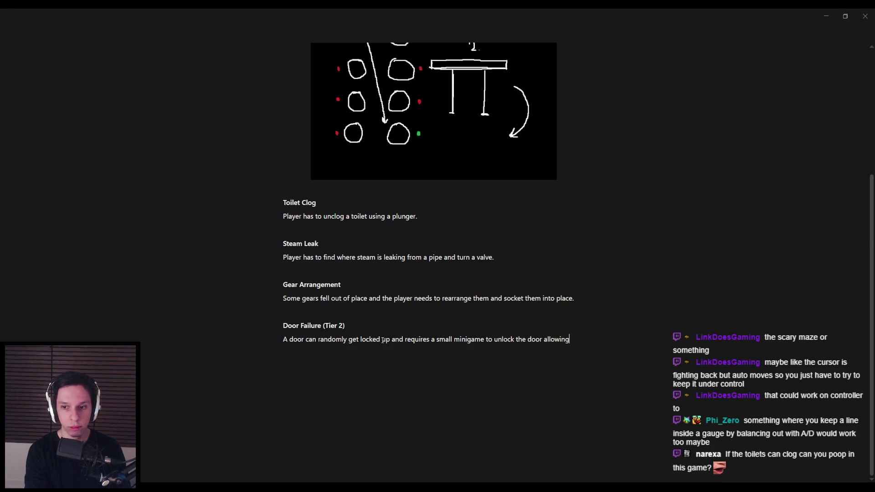
type("closing/opening")
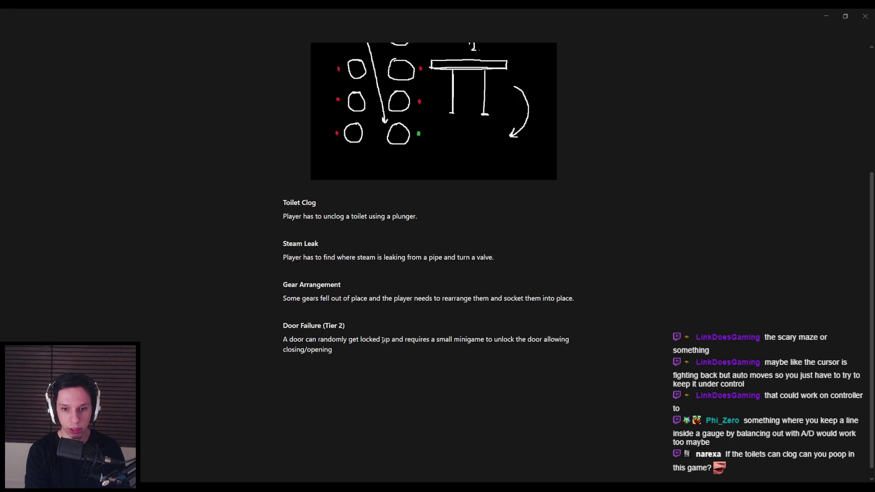
key("BackSpace")
key("BackSpace")
key("BackSpace")
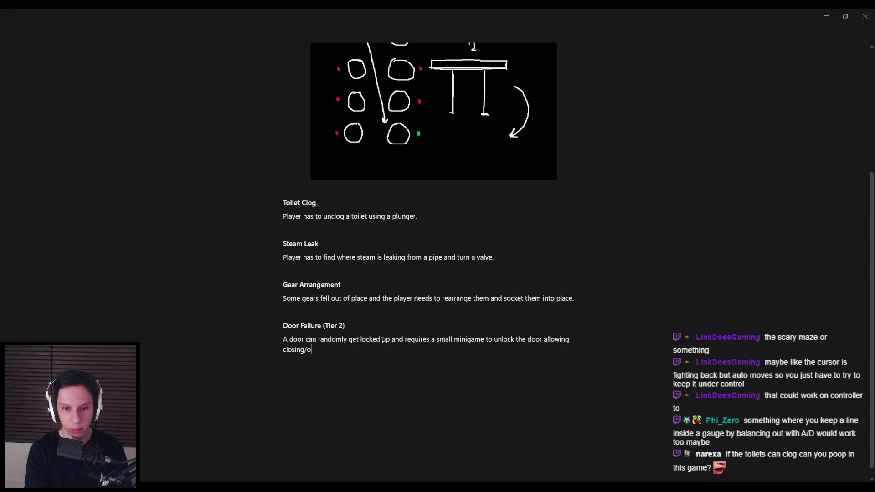
key("BackSpace")
key("BackSpace")
type("opening/closing")
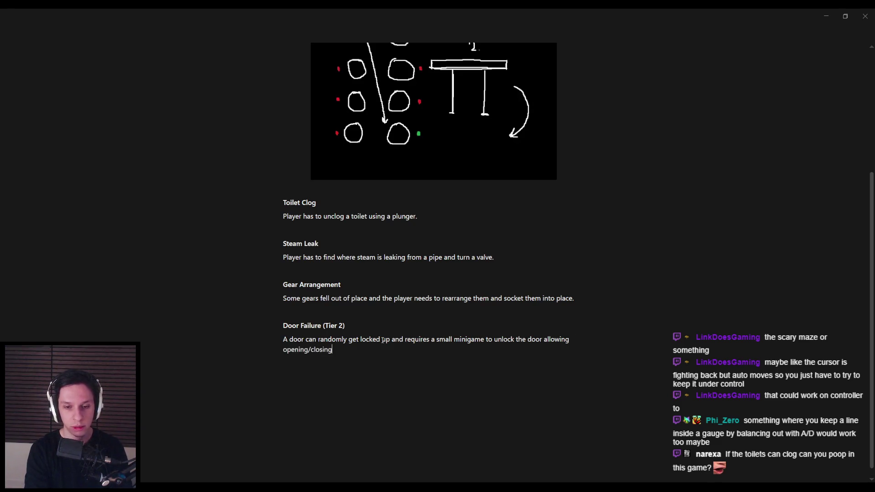
type(", the minigame i")
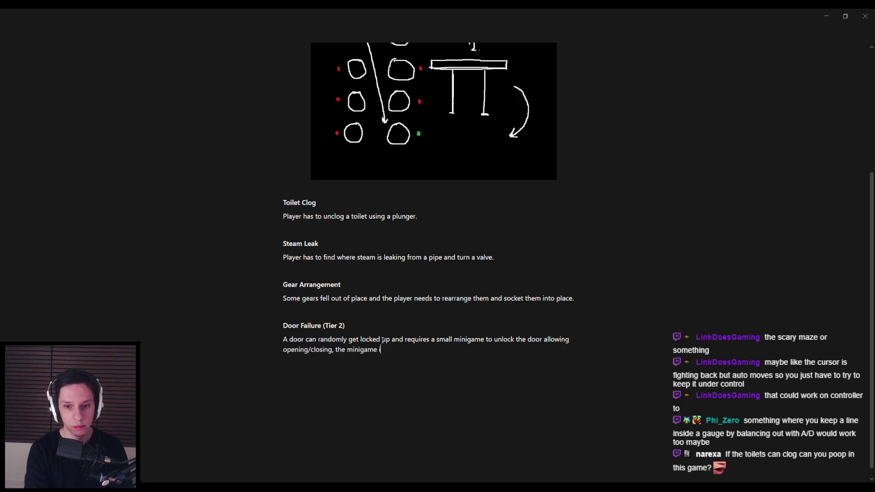
type("s a very s")
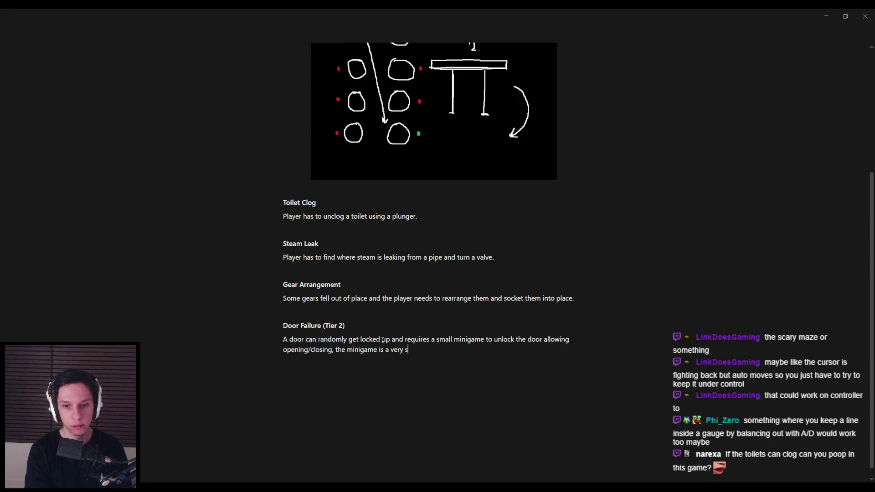
type("imple QTE where you have to press a button on time.")
key("Return")
type("Pressing the button too early or too late will cause a noise")
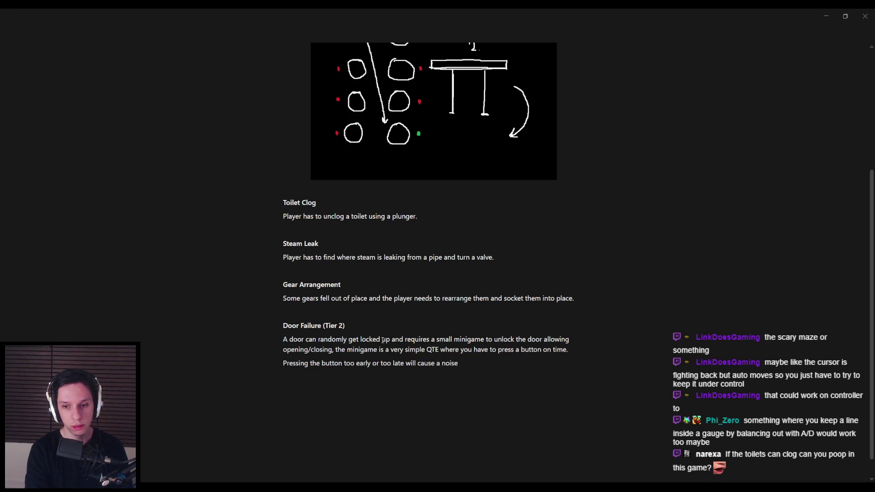
type(" potent")
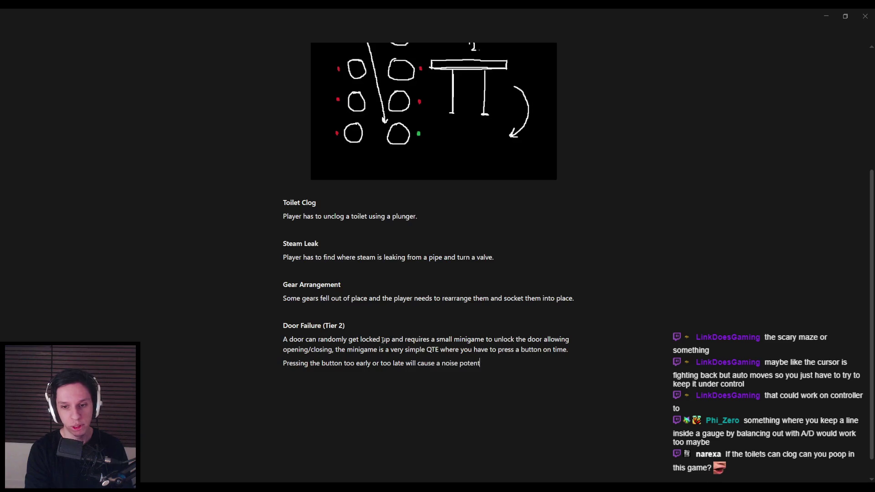
type("ially alerting nearby monsters.")
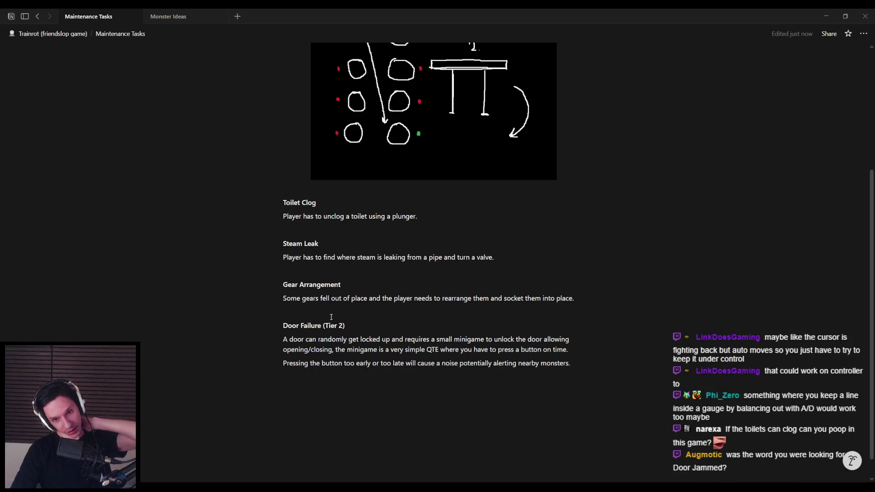
- Rename the heading to 'Door Jam (Tier 2)' and add an empty block below its last paragraph
double_click(319, 325)
type("Jam")
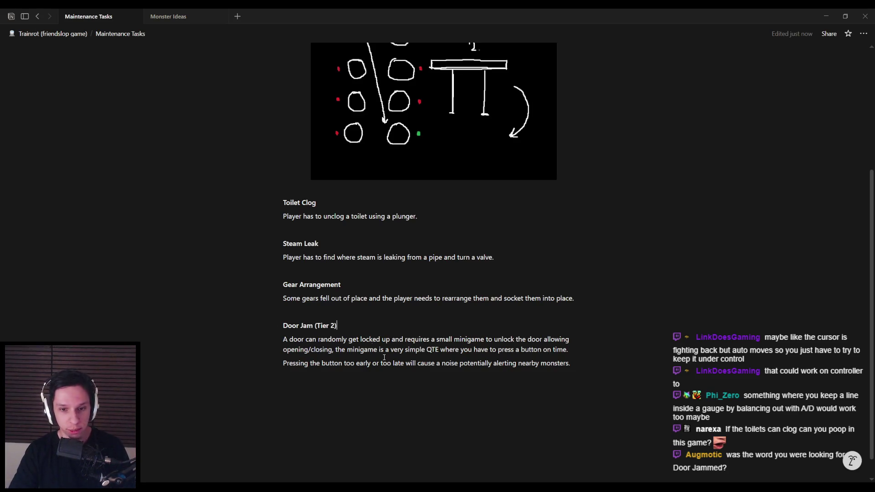
left_click(592, 363)
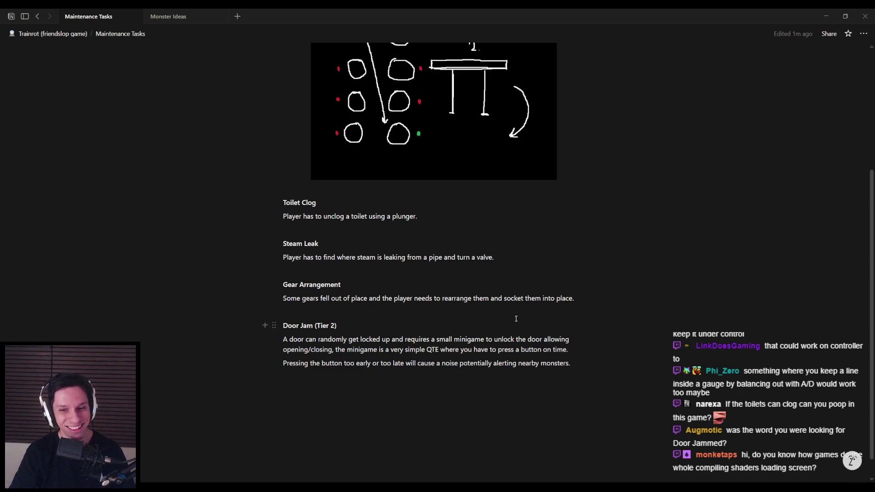
left_click(531, 408)
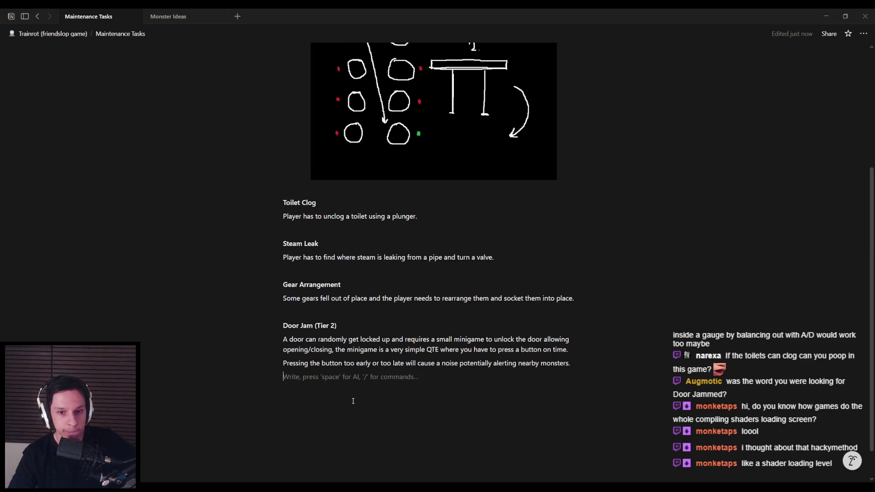
- Scroll up and down through the Maintenance Tasks page to review the entries
scroll(353, 399, "up", 5)
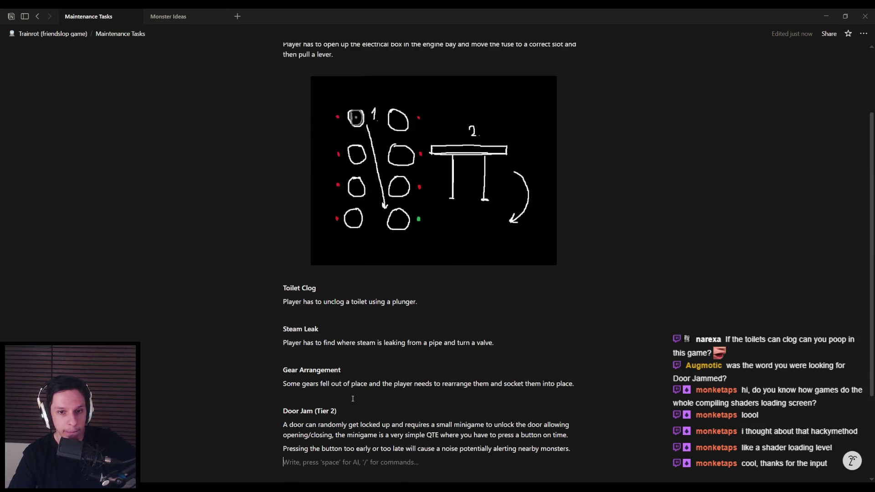
scroll(352, 398, "down", 3)
scroll(352, 398, "down", 2)
scroll(353, 399, "up", 4)
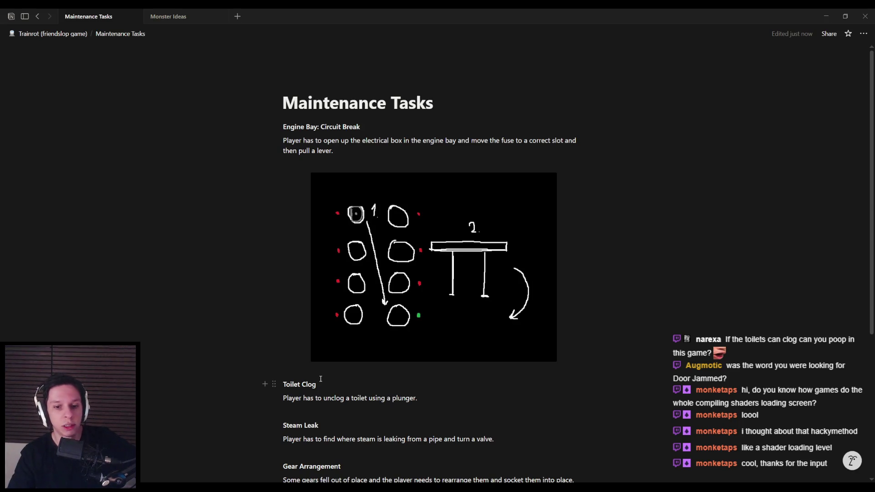
scroll(319, 372, "down", 2)
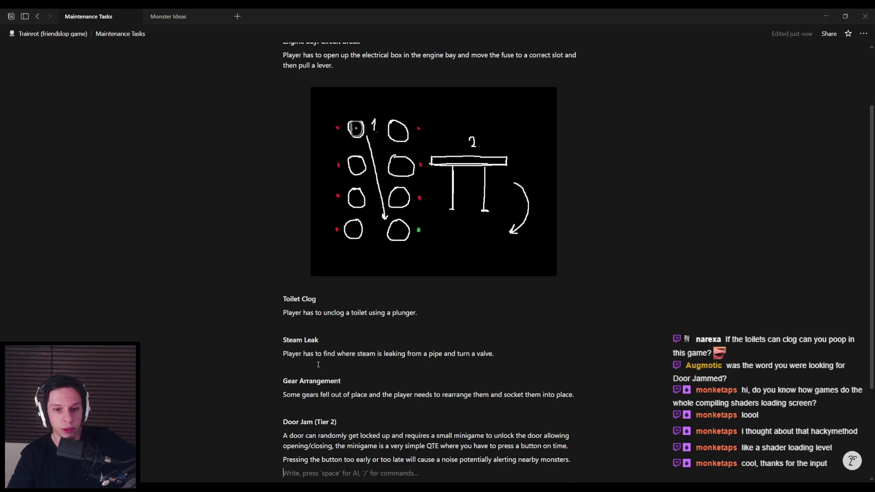
scroll(319, 364, "down", 2)
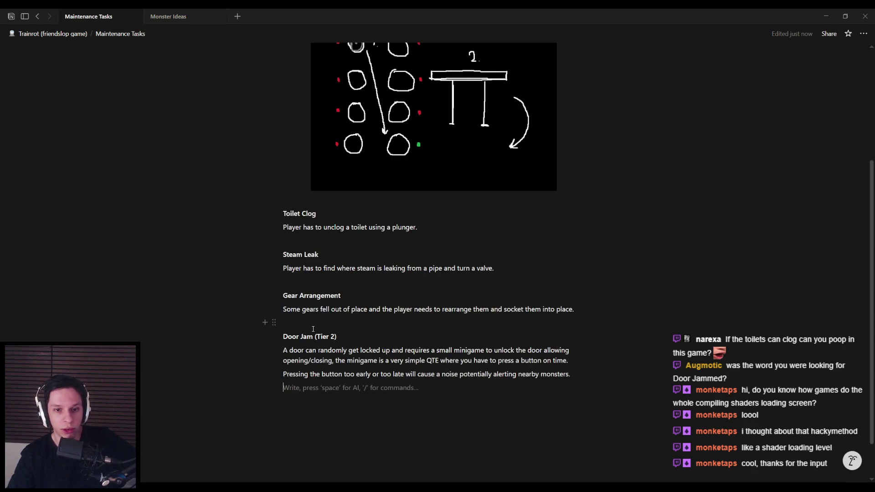
scroll(314, 329, "down", 1)
scroll(331, 390, "up", 5)
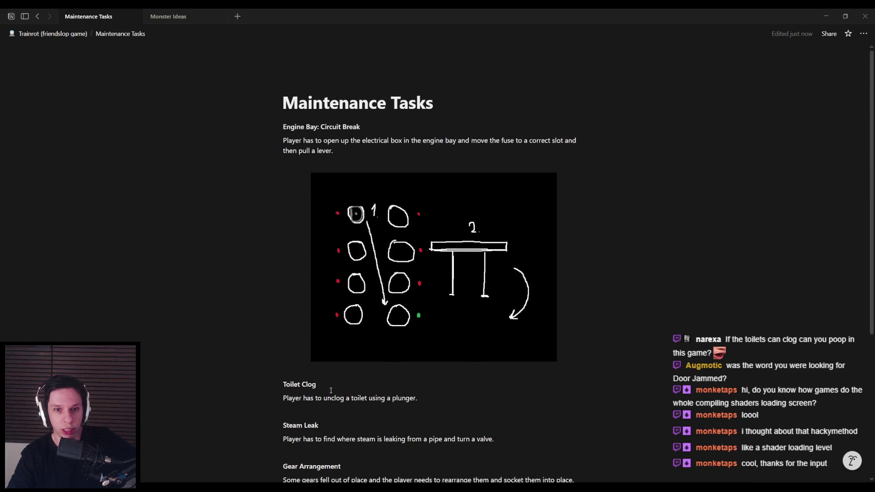
scroll(331, 390, "down", 2)
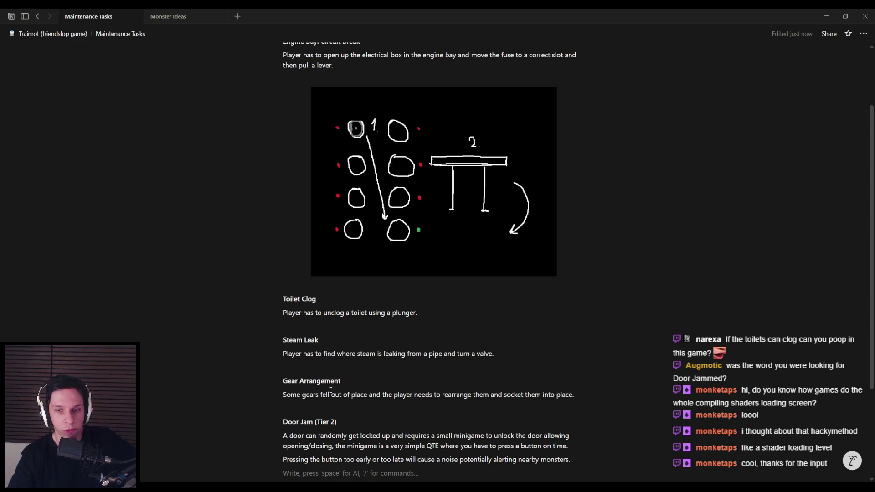
scroll(331, 391, "up", 2)
scroll(331, 391, "down", 5)
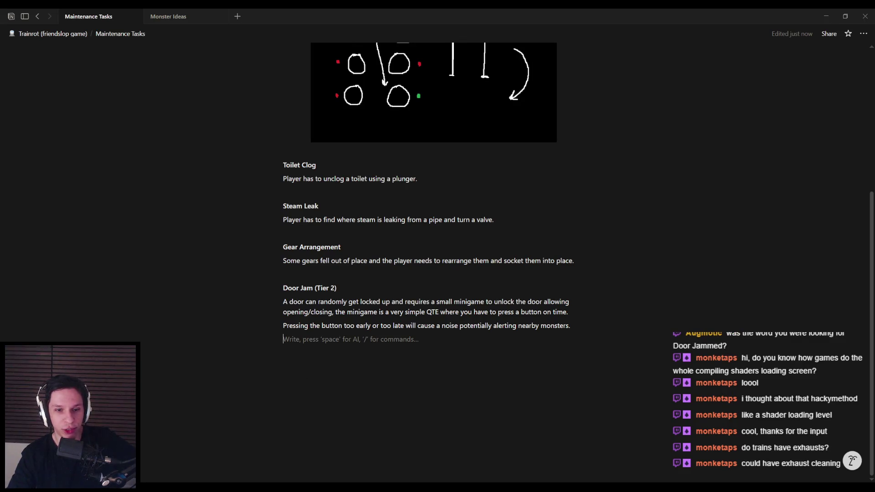
- Glance at the Paint diagram, then bring the Unreal Engine level to the front
key("alt+Tab")
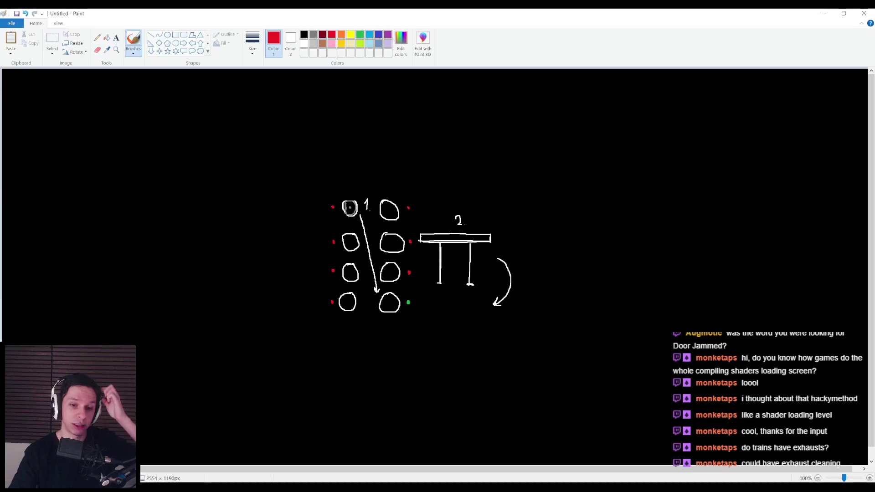
key("alt+Tab")
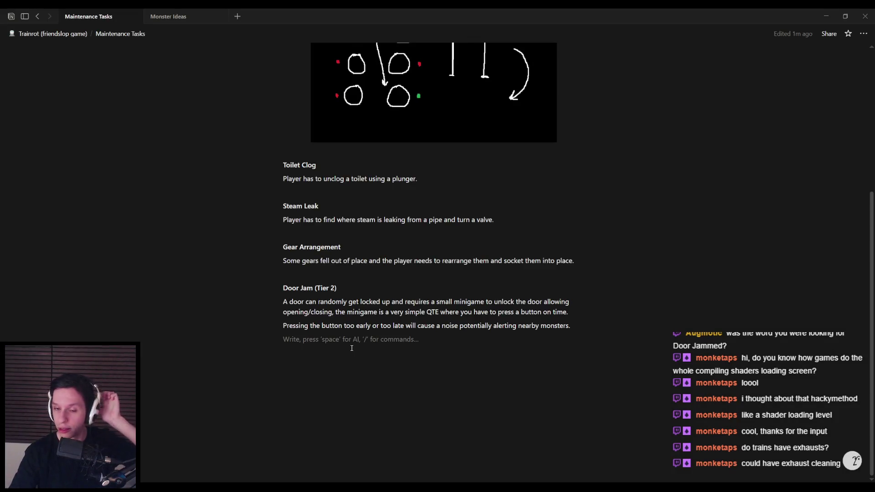
key("alt+Tab")
key("alt+Tab")
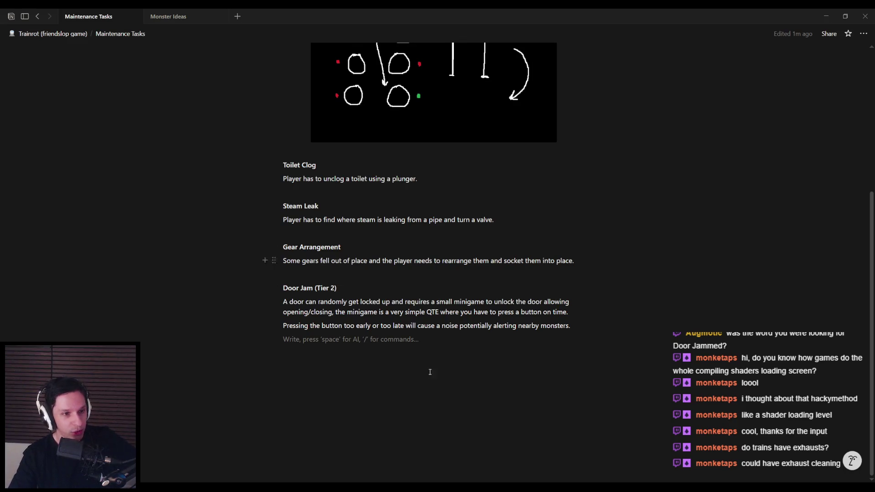
key("alt+Tab")
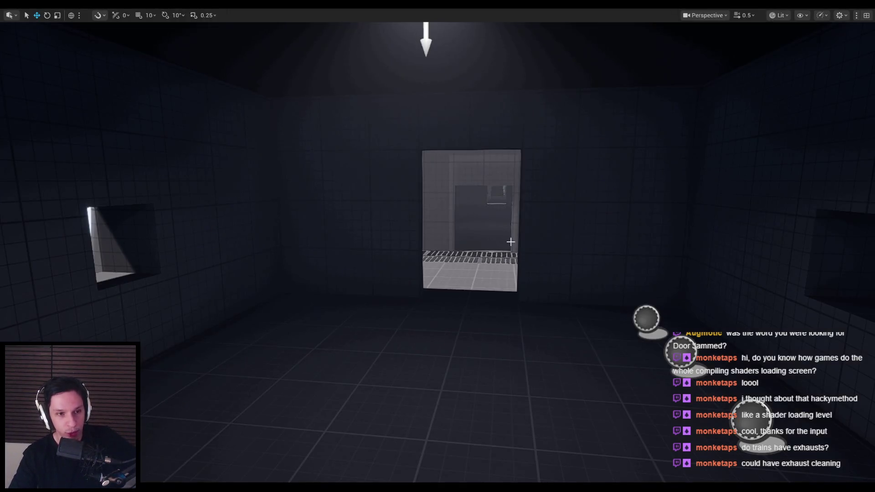
- Switch from the Unreal Engine viewport back to the Notion Maintenance Tasks page
key("alt+Tab")
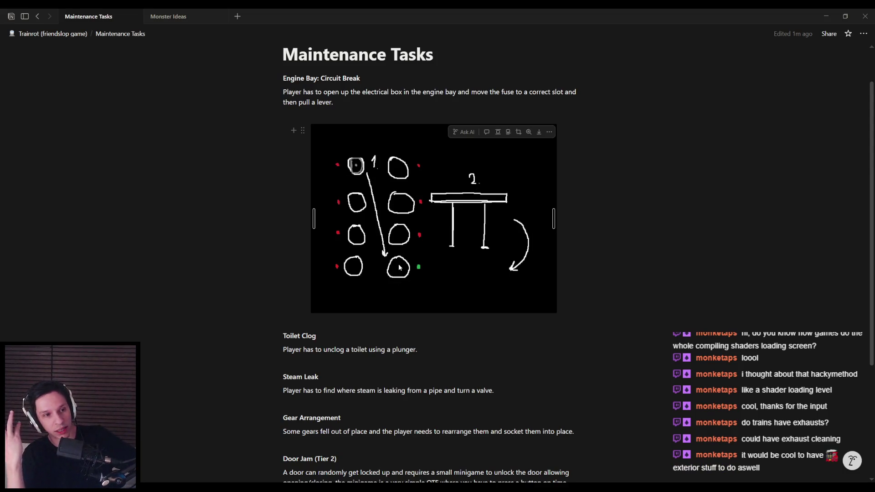
scroll(392, 288, "down", 4)
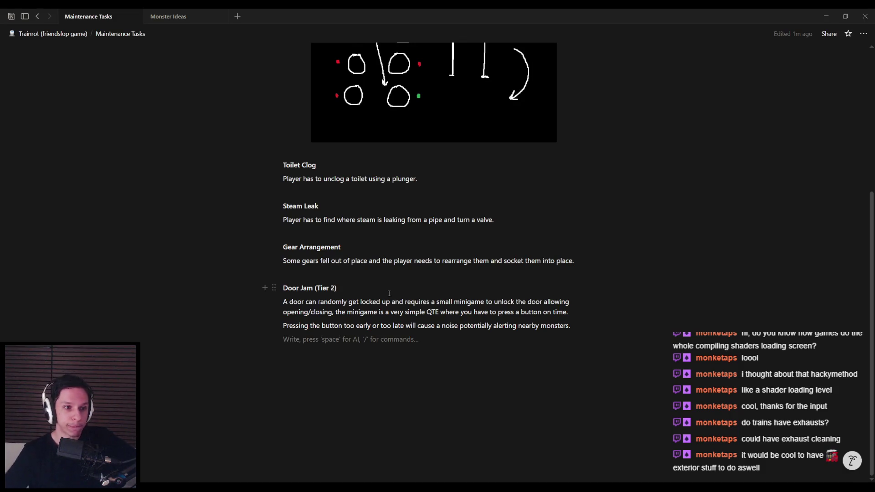
scroll(384, 248, "up", 4)
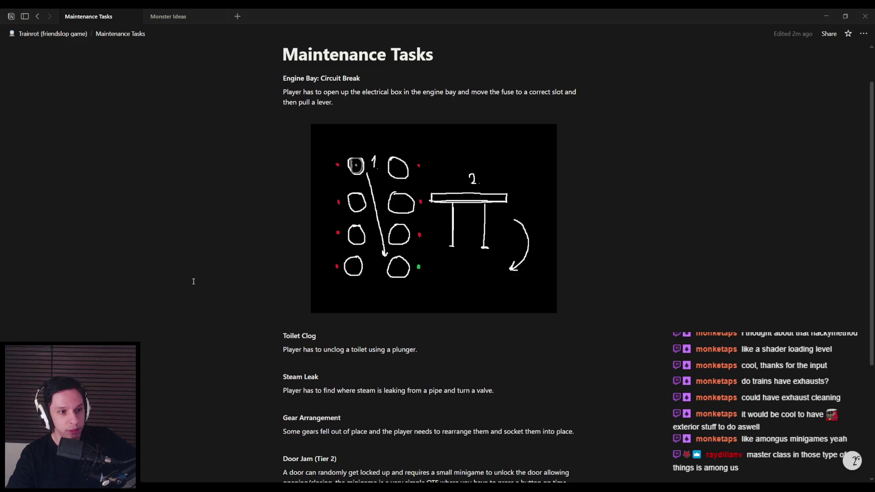
scroll(193, 281, "down", 4)
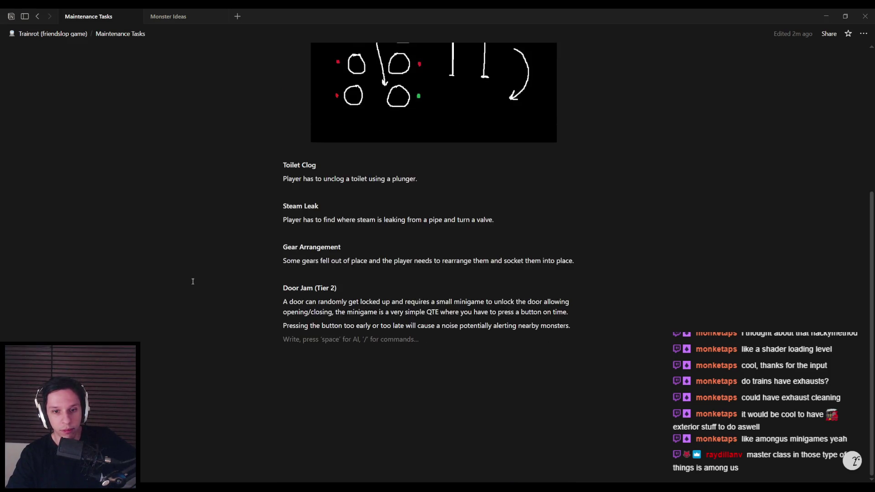
scroll(192, 281, "up", 1)
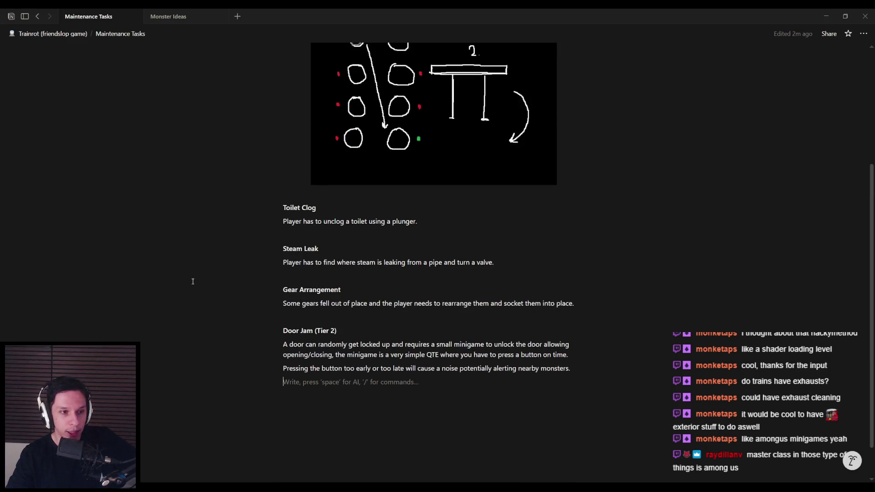
scroll(193, 281, "up", 1)
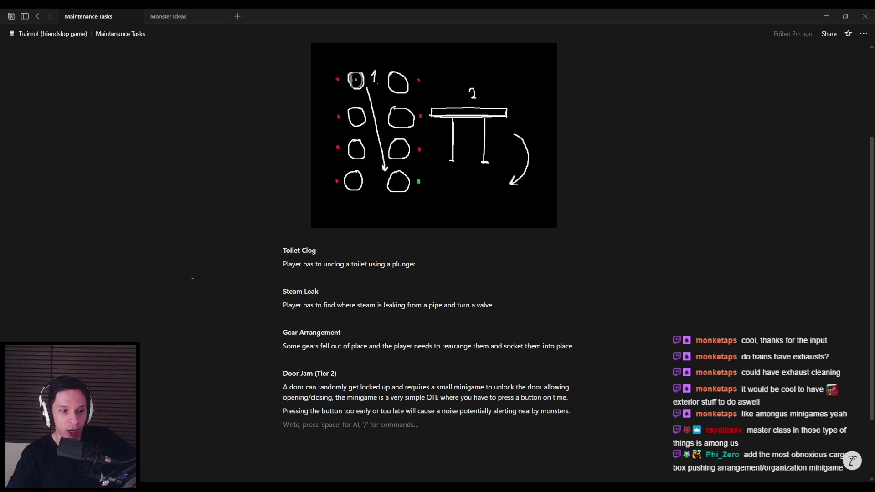
scroll(193, 281, "down", 2)
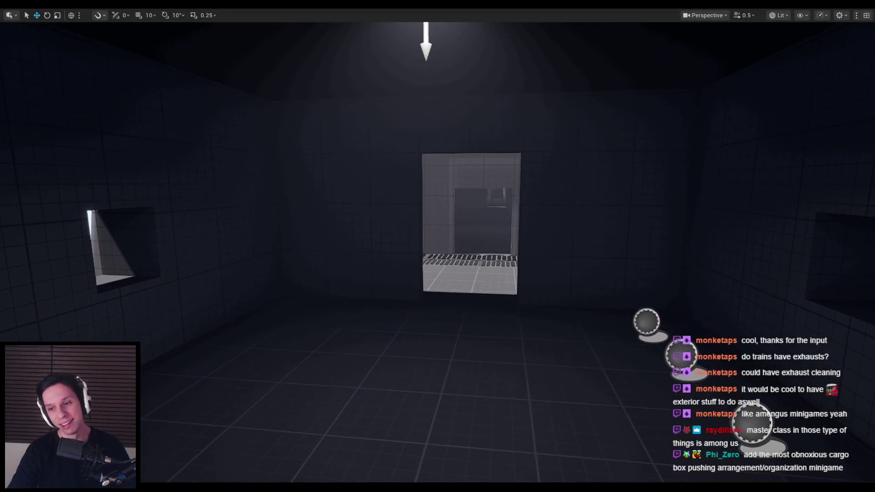
- Fly the camera toward the arched hatch and out to the building exterior, then return to Notion
scroll(438, 246, "up", 2)
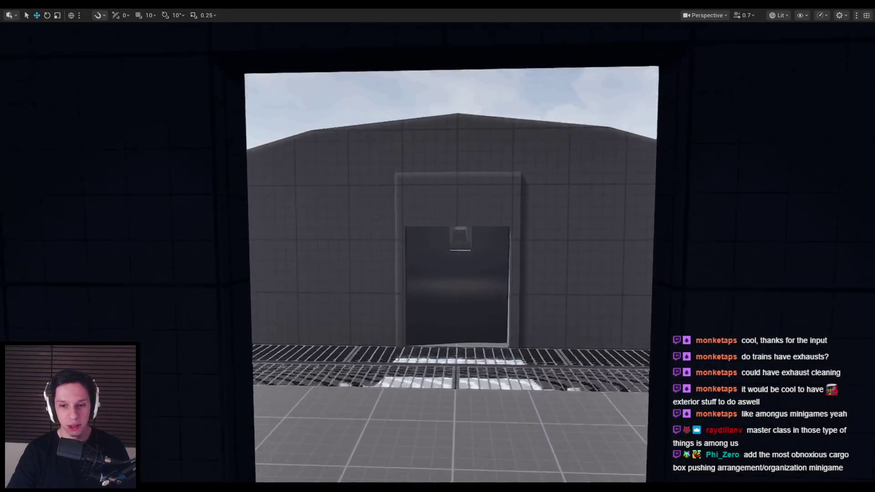
scroll(438, 246, "down", 1)
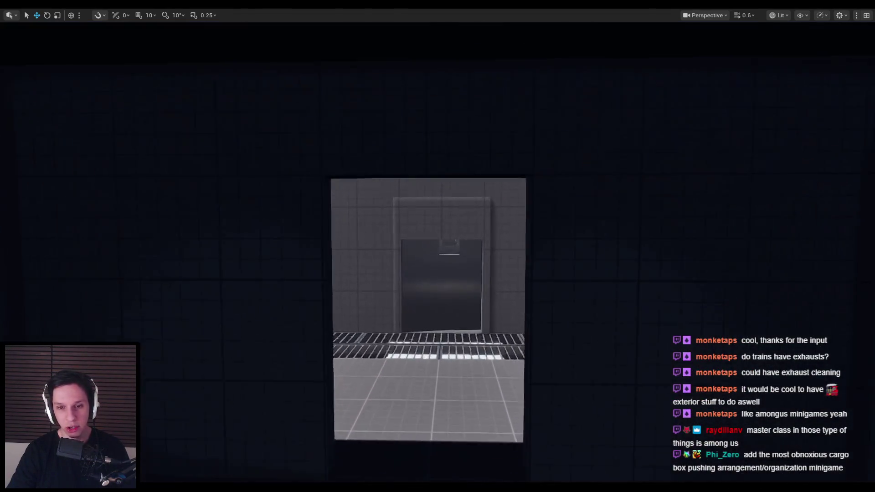
scroll(437, 246, "down", 2)
scroll(438, 247, "up", 1)
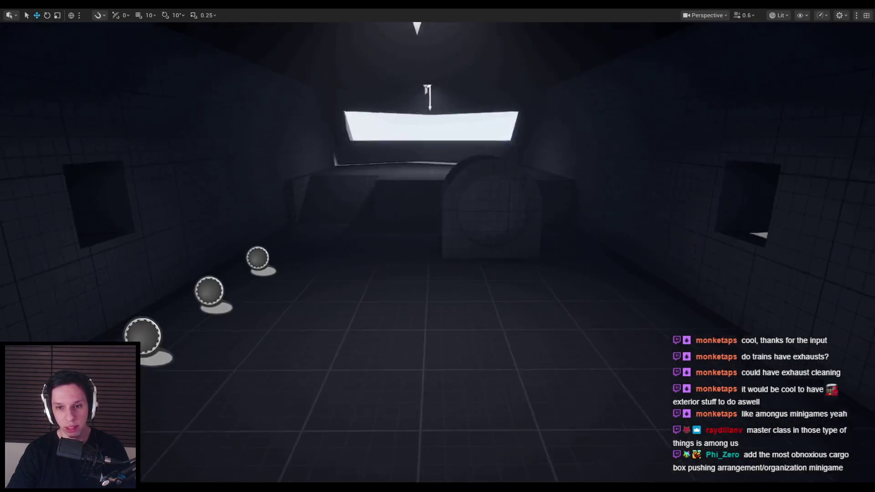
mouse_move(438, 246)
left_mouse_down()
mouse_move(223, 246)
mouse_move(200, 206)
mouse_move(223, 205)
mouse_move(442, 292)
left_mouse_up()
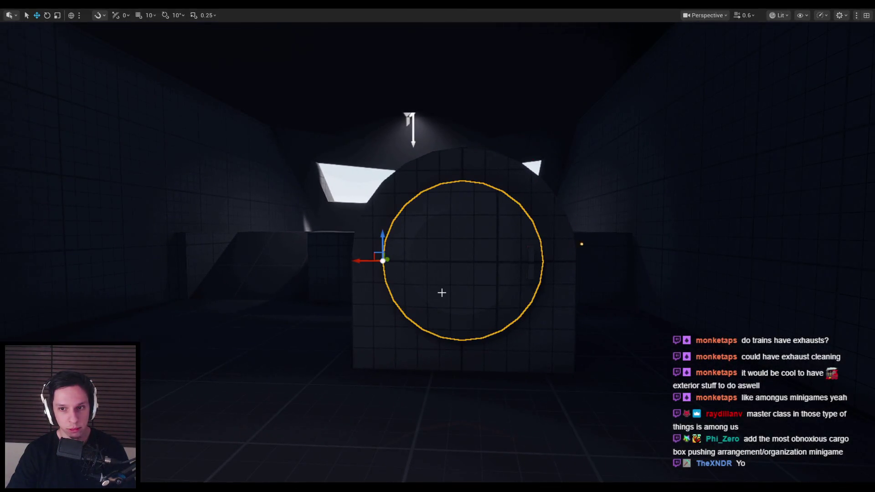
mouse_move(383, 334)
left_mouse_down()
mouse_move(336, 343)
mouse_move(336, 328)
mouse_move(300, 342)
left_mouse_up()
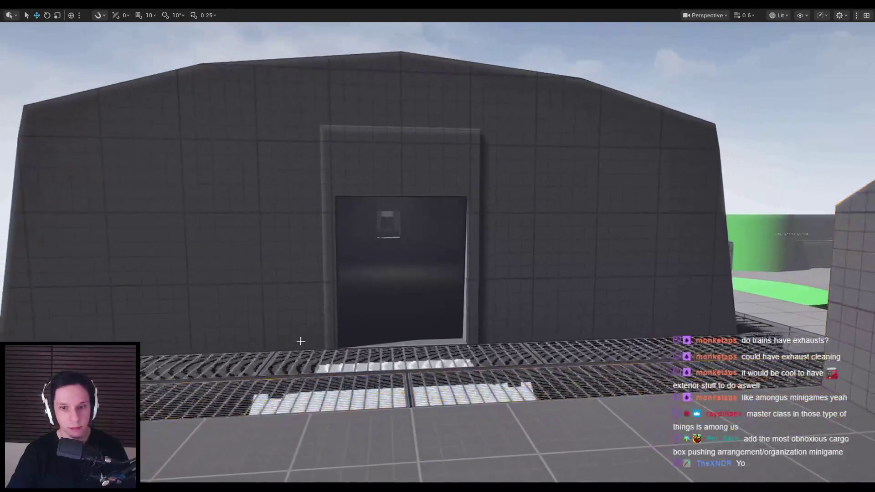
key("alt+Tab")
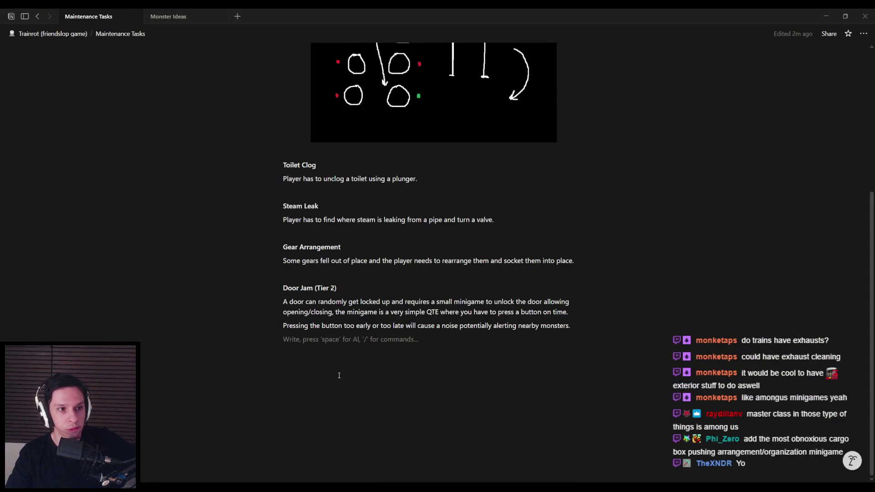
scroll(339, 375, "up", 4)
scroll(339, 375, "up", 1)
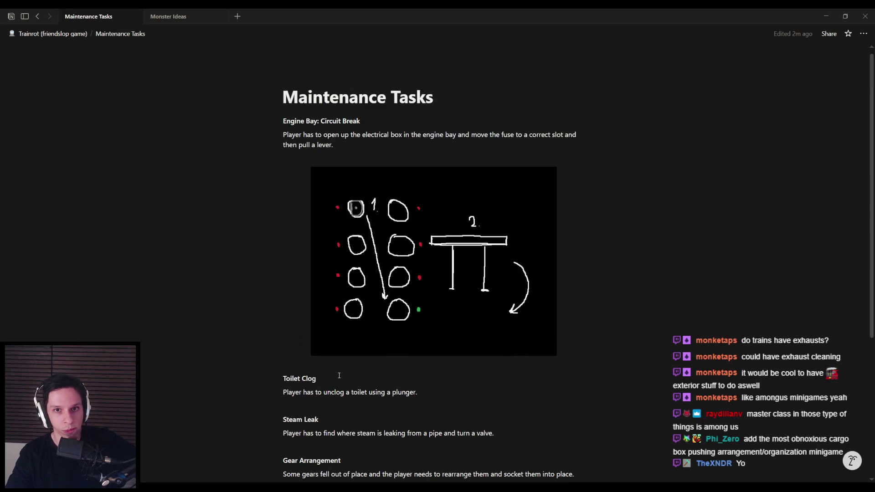
scroll(340, 375, "down", 2)
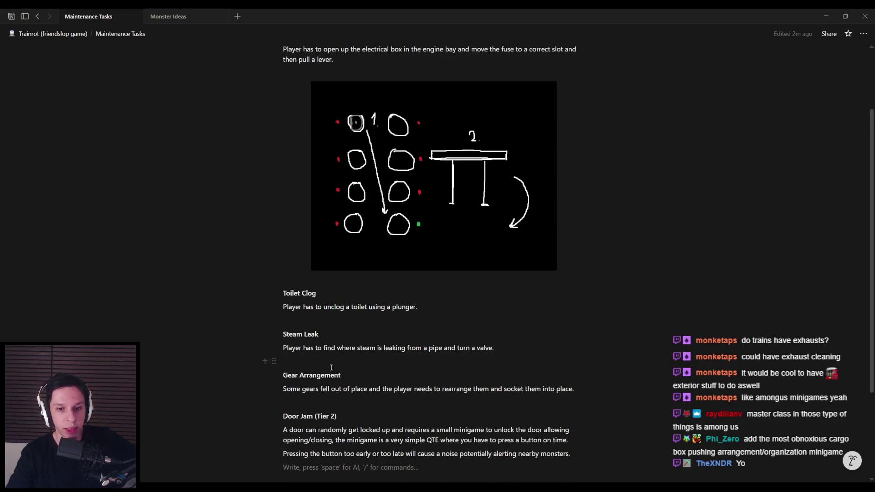
scroll(324, 365, "up", 1)
left_click(320, 325)
left_click(319, 367)
scroll(318, 400, "down", 1)
left_click(316, 396)
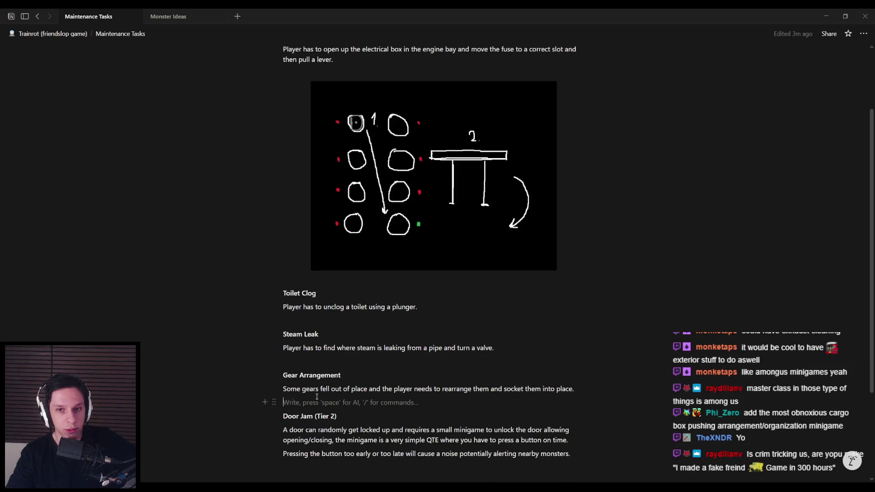
scroll(317, 403, "down", 2)
left_click(318, 410)
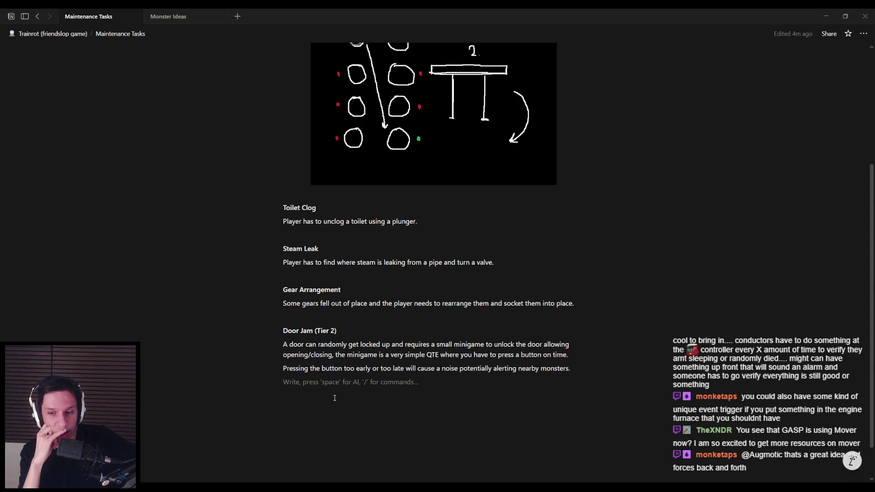
- In the Unreal level, fly between and into the train cars, over the roofs and into a corridor
key("alt+Tab")
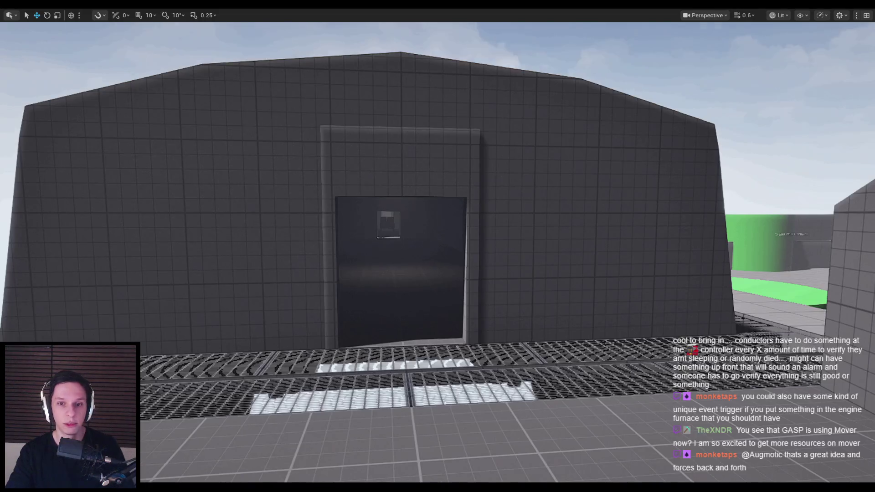
key("w")
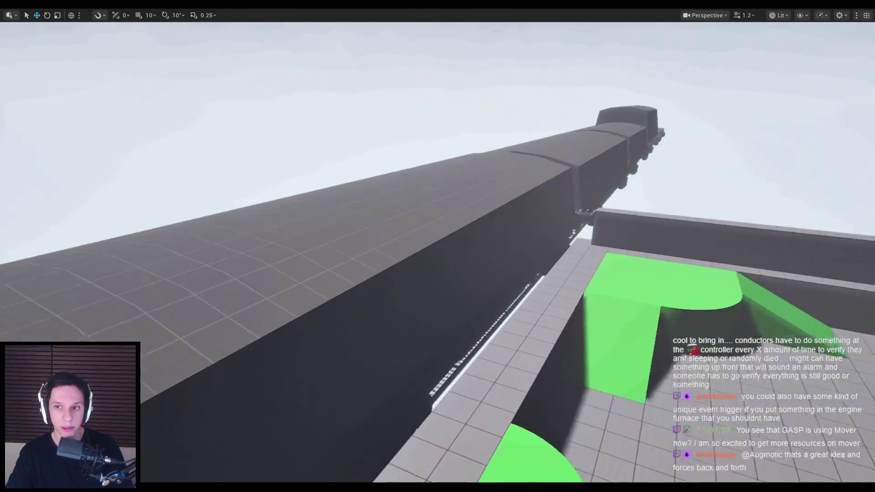
key("w")
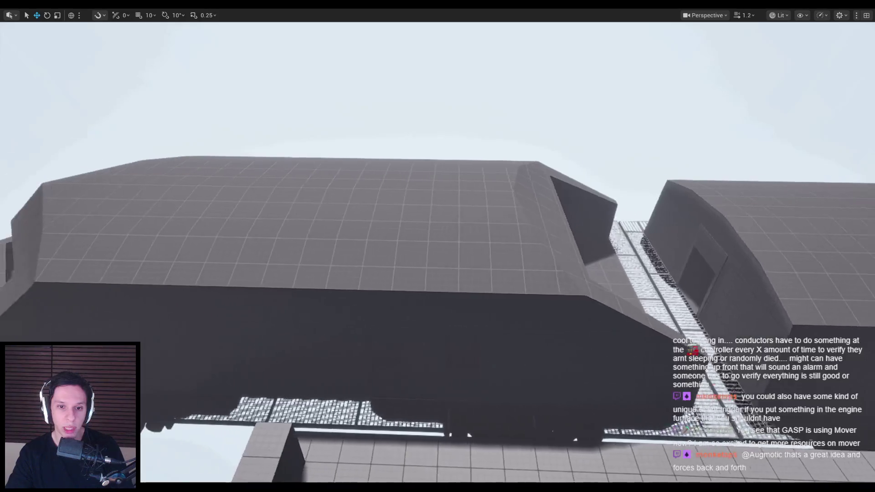
key("w")
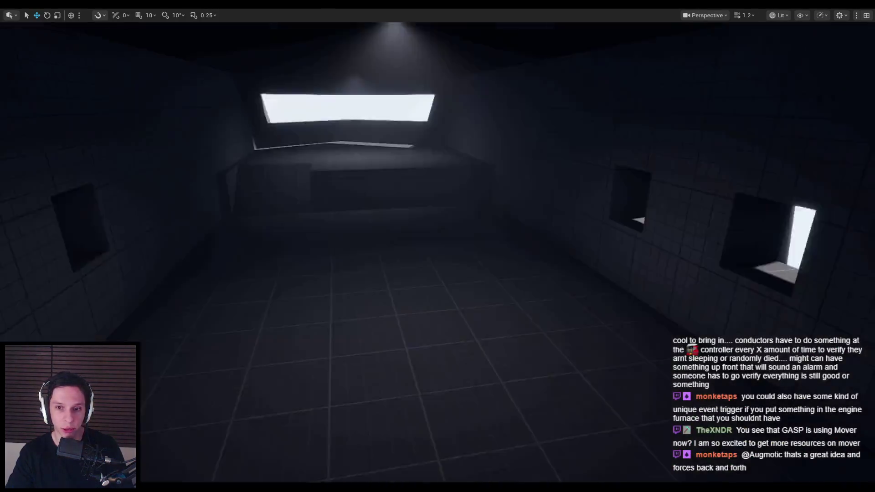
key("w")
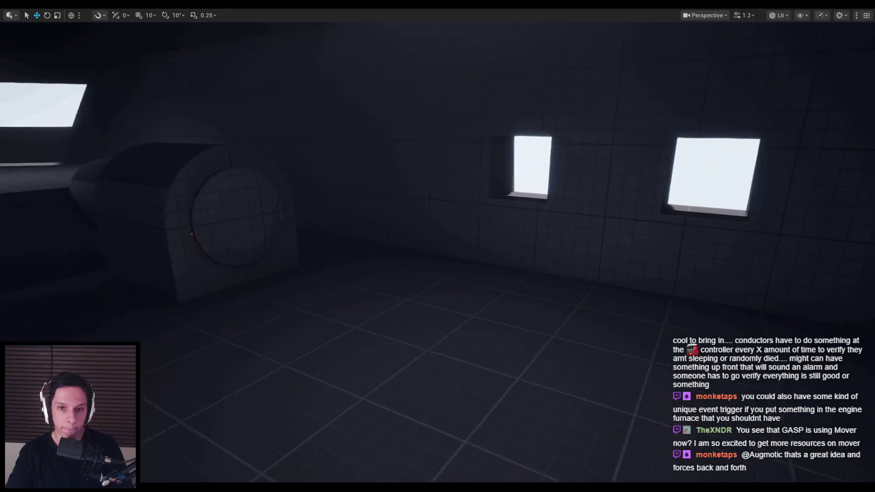
key("w")
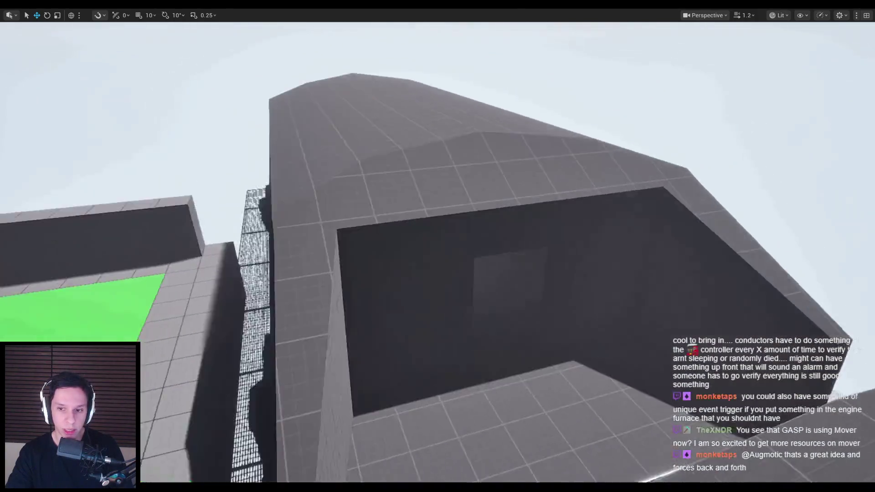
key("w")
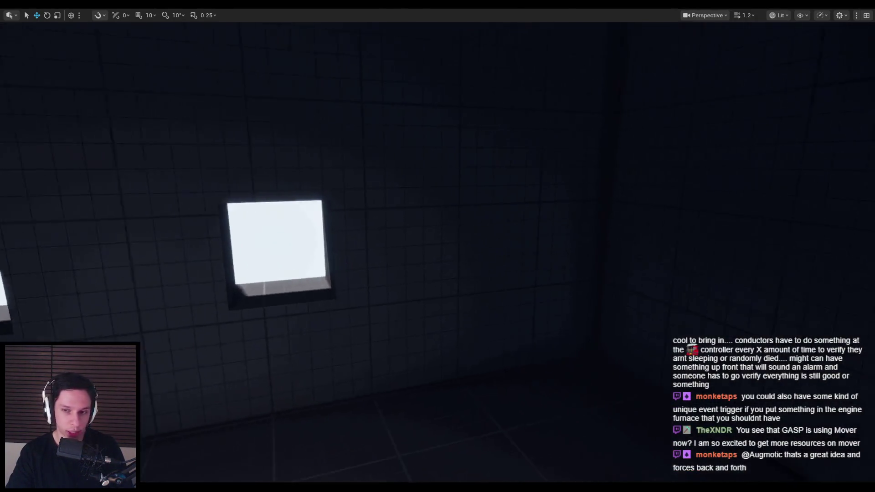
- Fly through the car, corridor and into the dark room, then start a play-test with Alt+P
key("w")
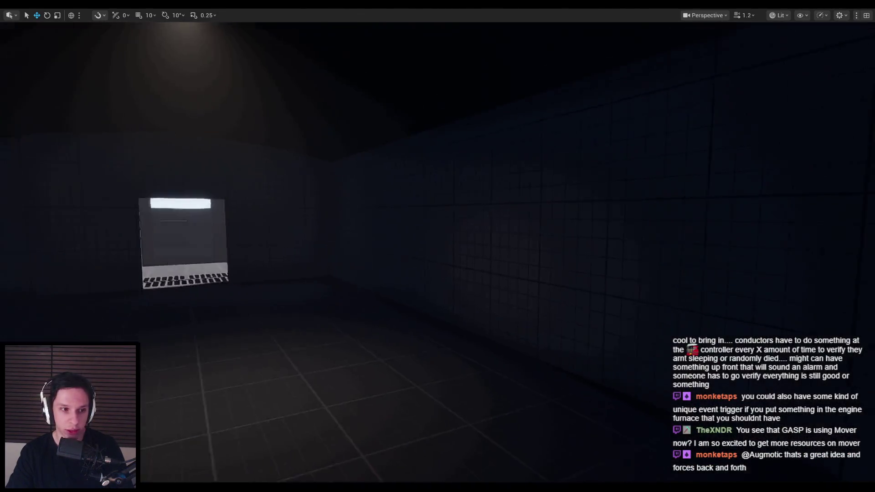
key("w")
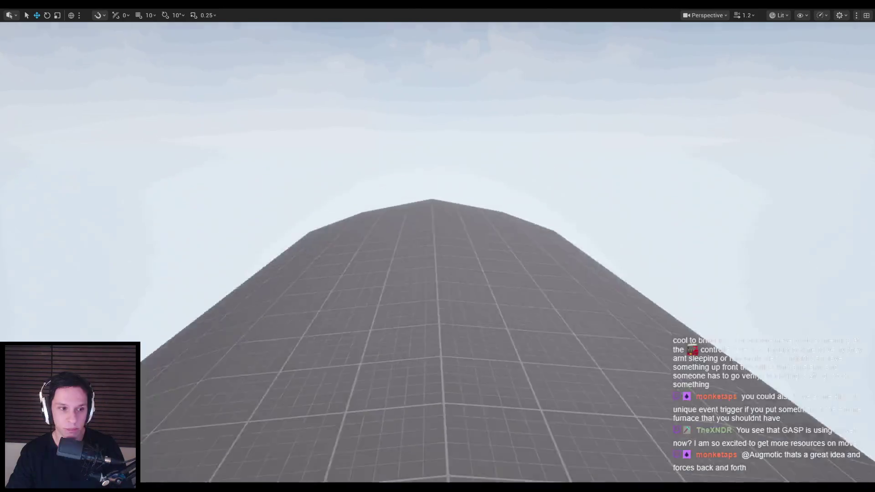
key("w")
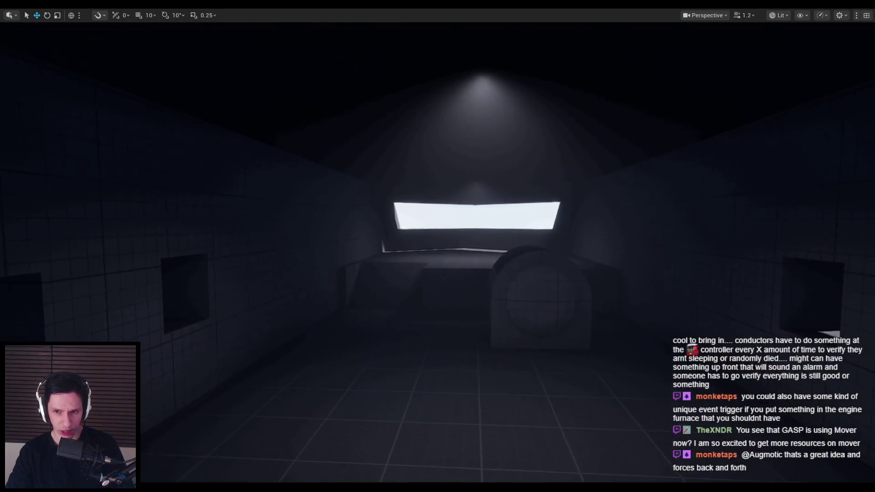
key("w")
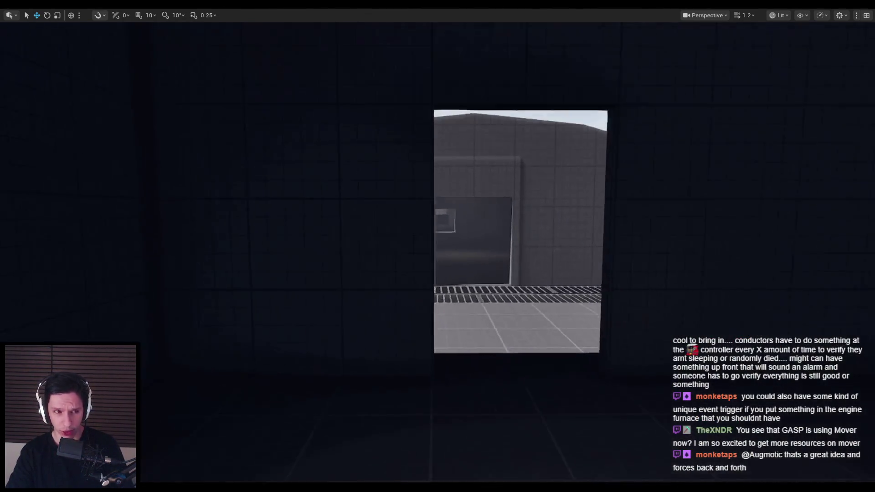
key("w")
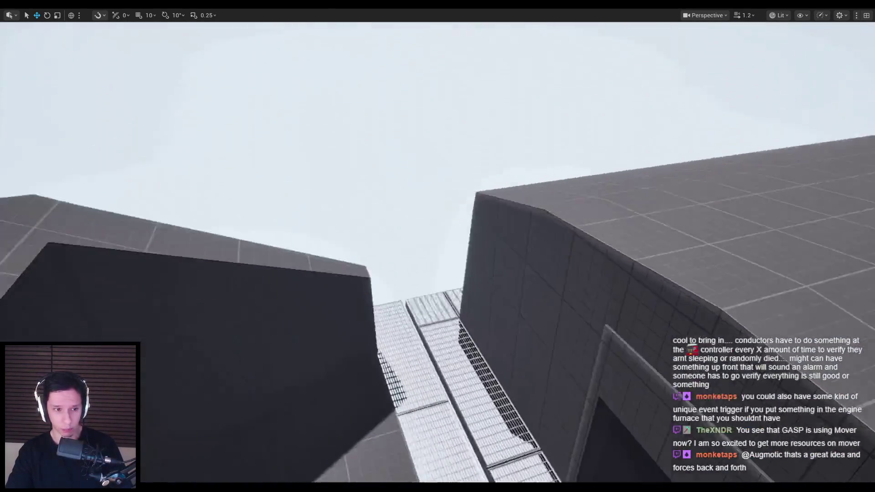
key("w")
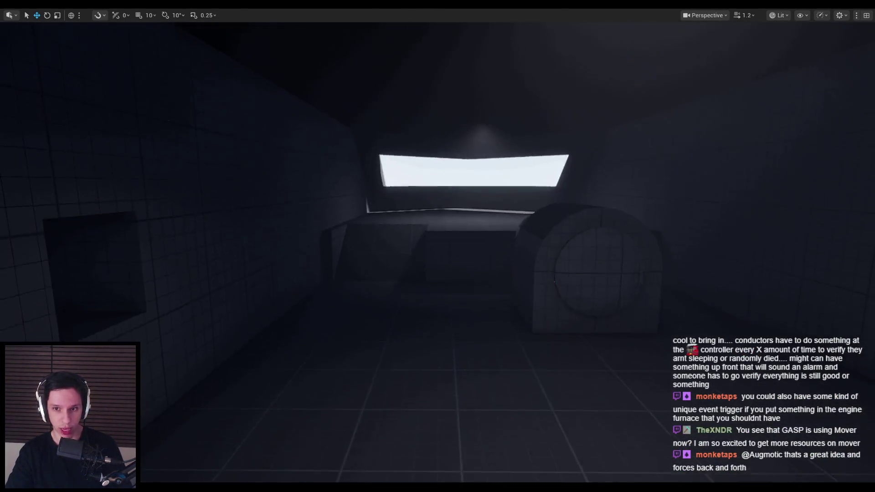
key("alt+p")
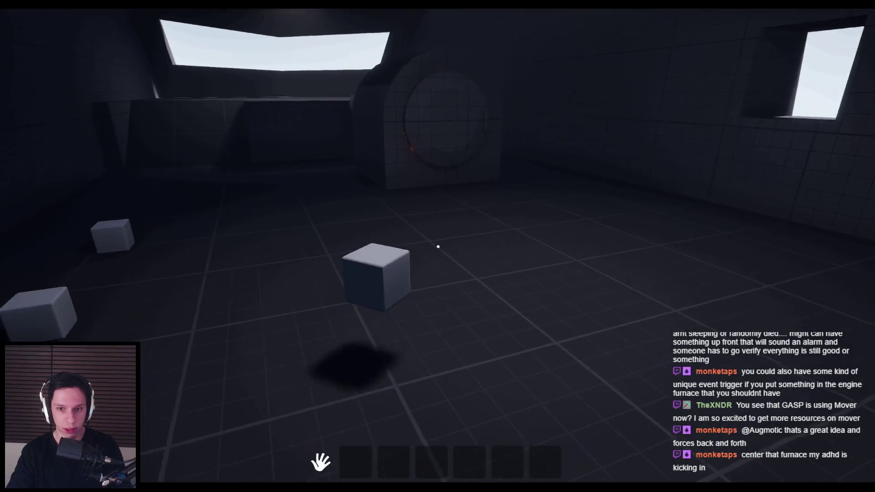
- Pick up the cubes into the hotbar, then grab and release the sphere
left_click(437, 244)
left_click(438, 246)
left_click(438, 247)
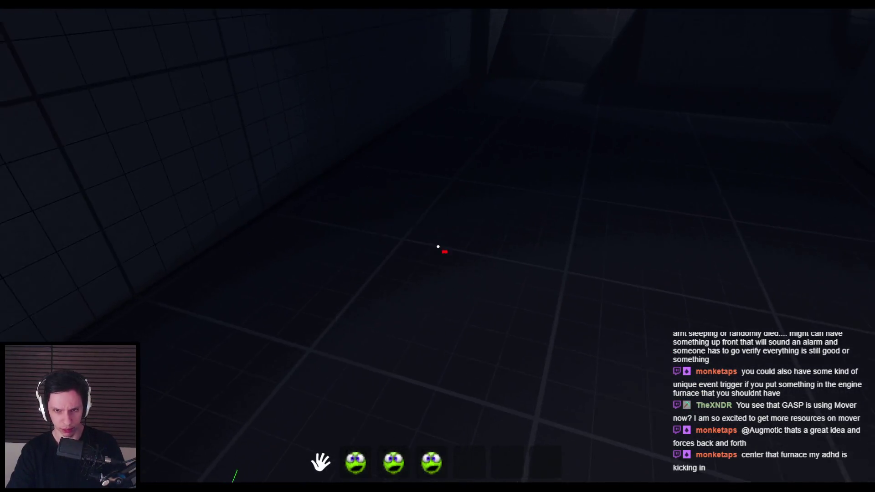
left_click(438, 246)
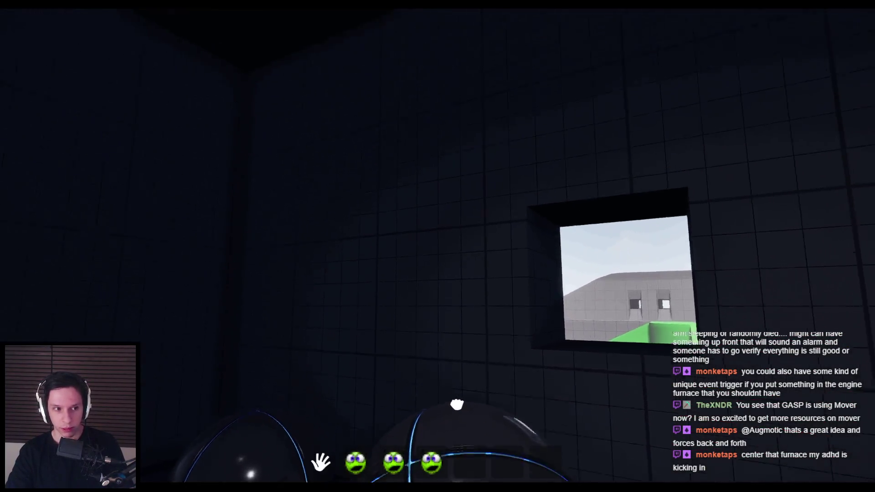
left_click(439, 276)
left_click(431, 278)
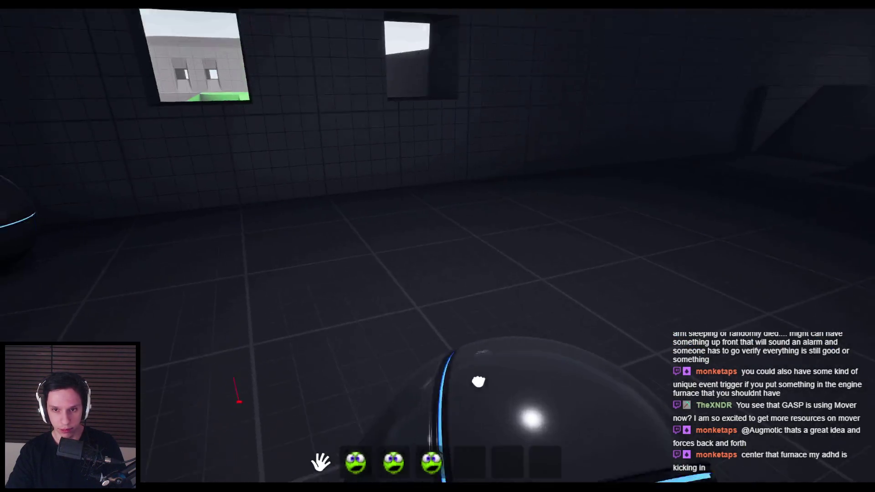
- Walk out the window and back through the door, then carry the sphere through another window
left_click(497, 358)
key("w")
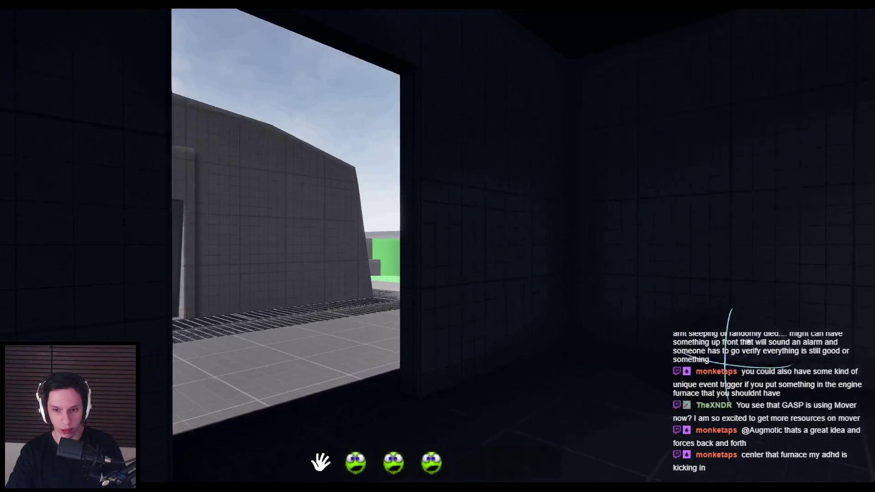
key("w")
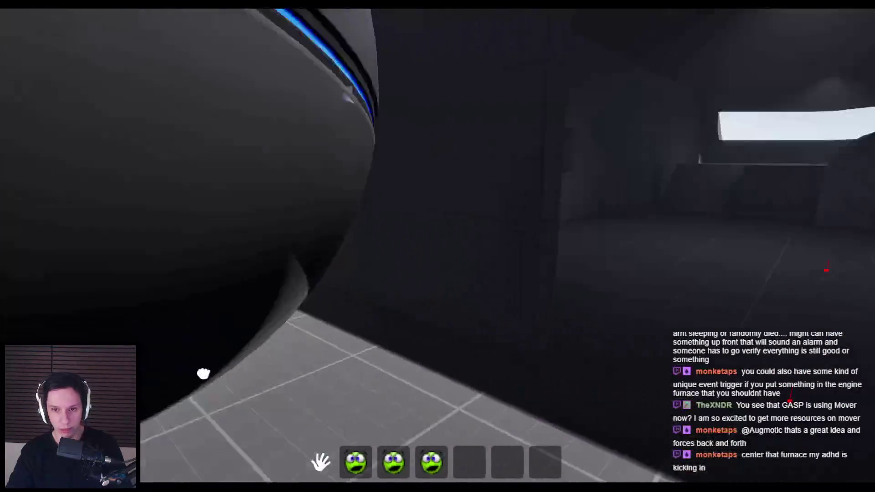
key("w")
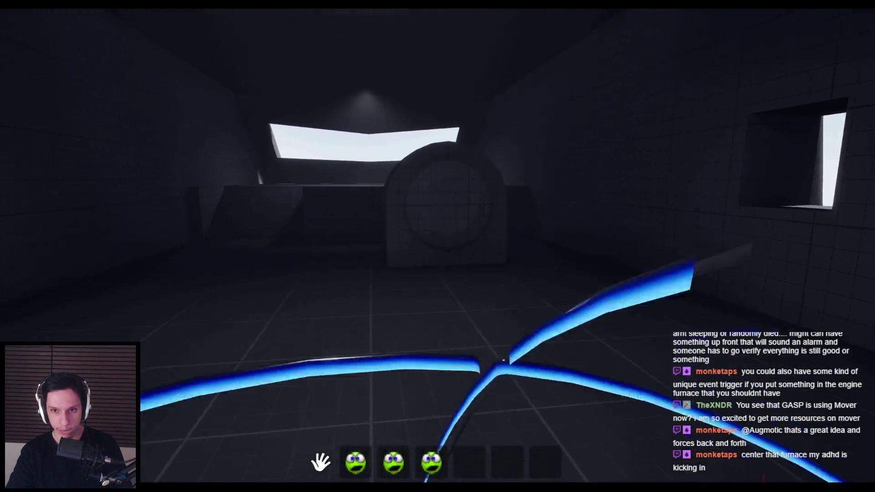
mouse_move(439, 246)
left_mouse_down()
mouse_move(645, 371)
mouse_move(598, 288)
mouse_move(426, 283)
mouse_move(448, 311)
mouse_move(431, 309)
mouse_move(440, 346)
mouse_move(446, 321)
mouse_move(437, 285)
mouse_move(139, 289)
mouse_move(298, 348)
mouse_move(433, 342)
mouse_move(429, 382)
mouse_move(418, 347)
mouse_move(303, 348)
mouse_move(401, 358)
mouse_move(399, 346)
mouse_move(431, 315)
mouse_move(775, 319)
mouse_move(463, 294)
mouse_move(692, 397)
mouse_move(254, 152)
mouse_move(420, 338)
mouse_move(454, 264)
mouse_move(506, 351)
left_mouse_up()
key("w")
key("w")
key("w")
key("w")
key("w")
- Stop the playtest with Esc and switch to the Notion Maintenance Tasks notes
key("Escape")
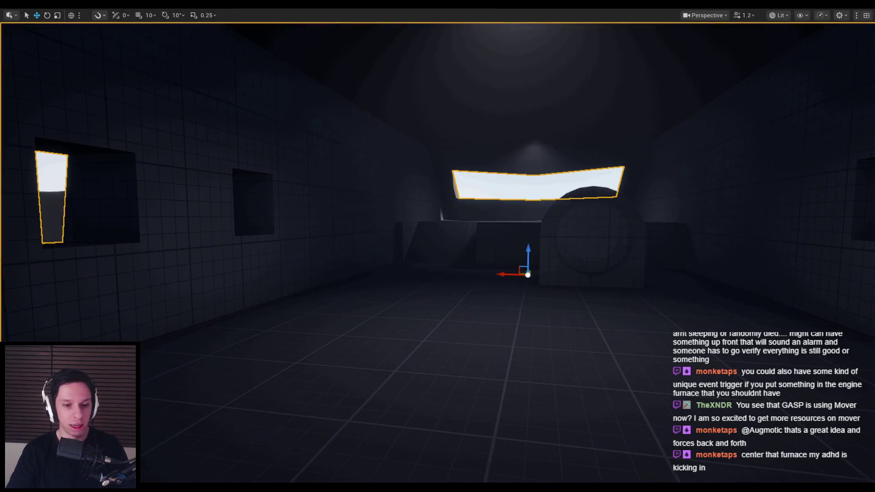
key("alt+Tab")
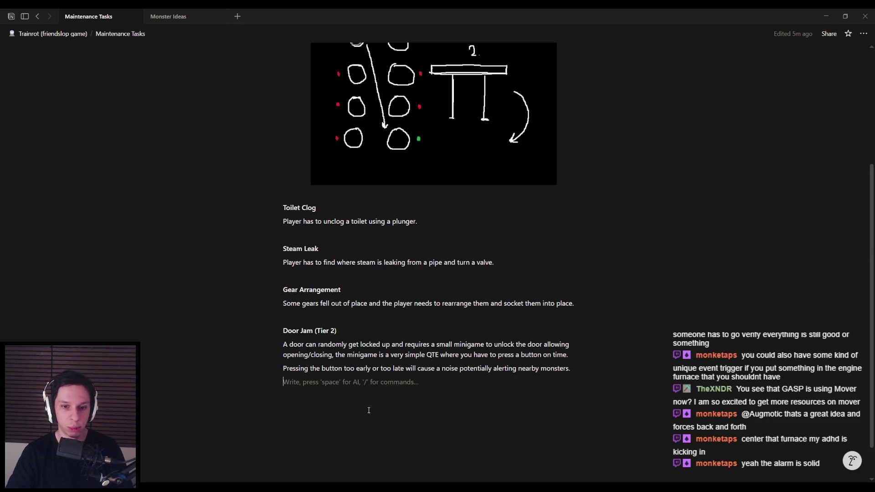
- Add a 'Sleep Alarm (Tier 2)' heading with a description of a 'welfare check' beeping at the train's front
key("Return")
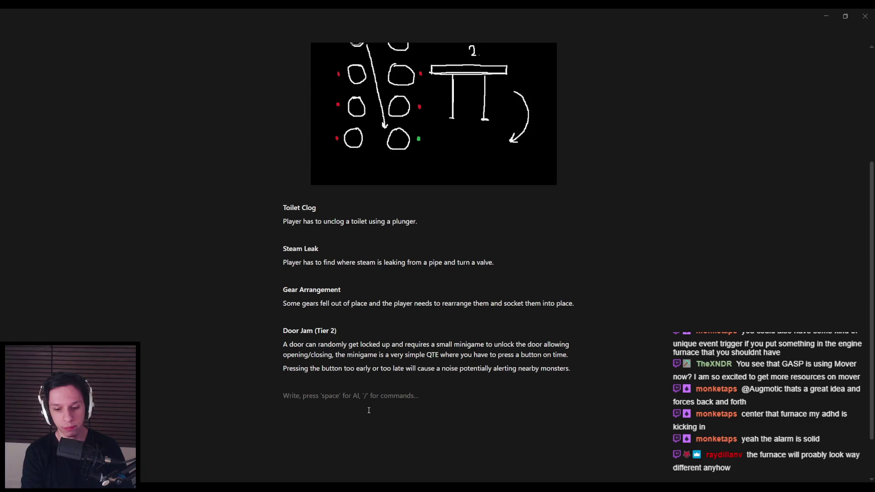
type("Sleep Alarm")
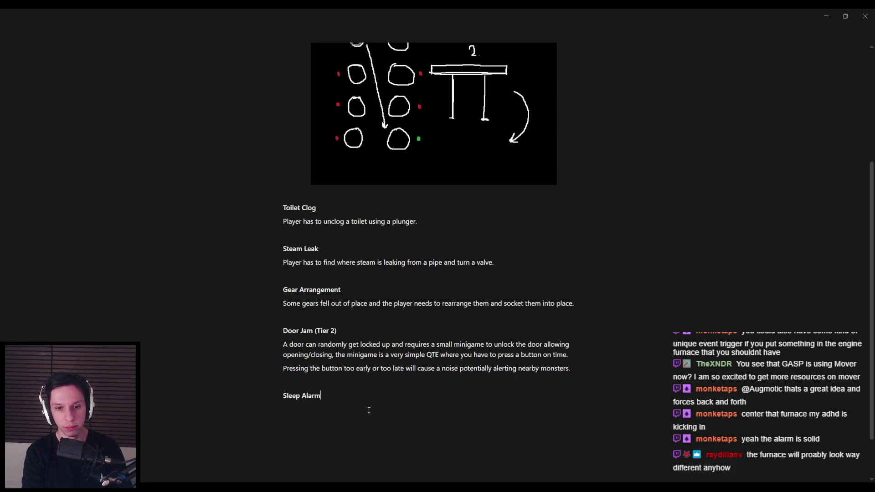
type(" (Tier 2")
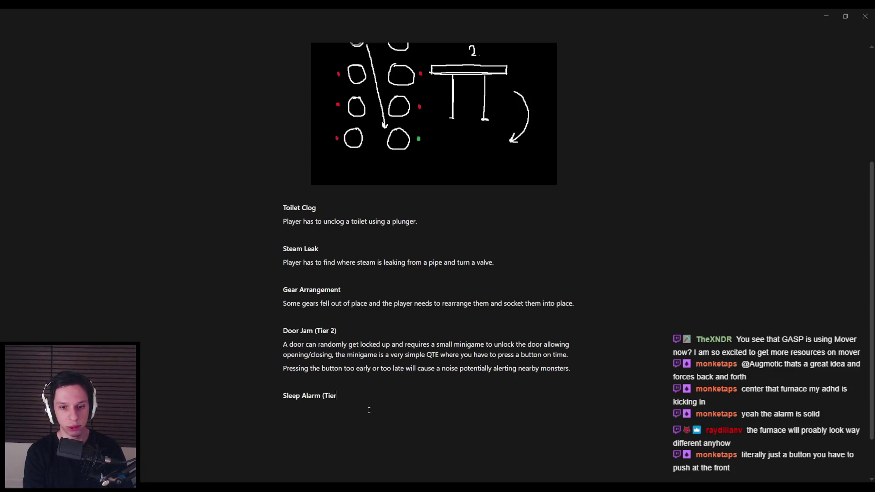
key("Return")
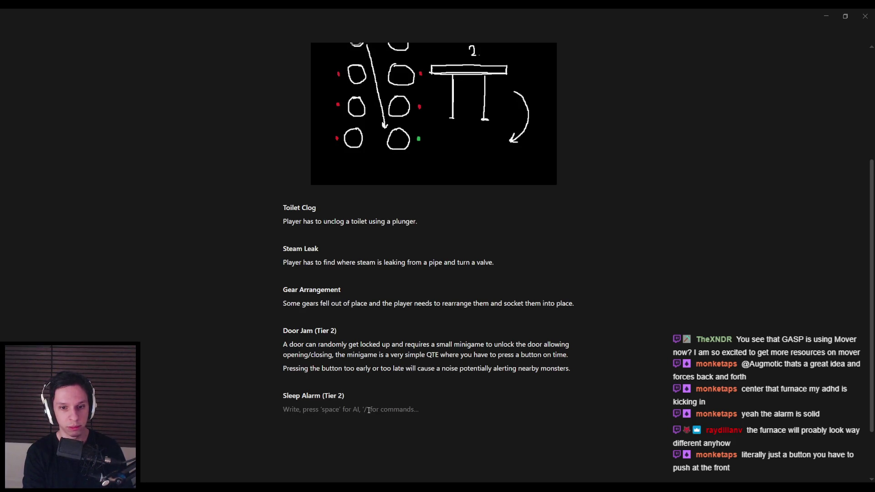
type("At a random mome")
type("nt, ")
type("a sl")
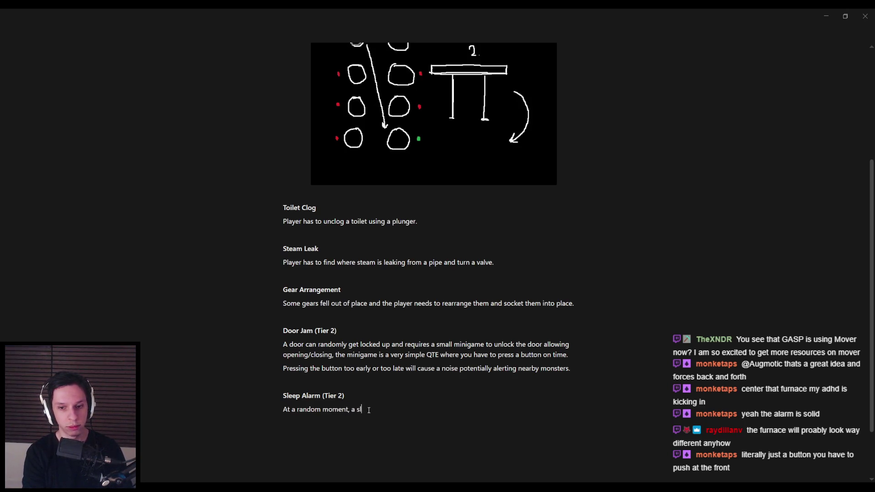
type("ight beeping will appear fro")
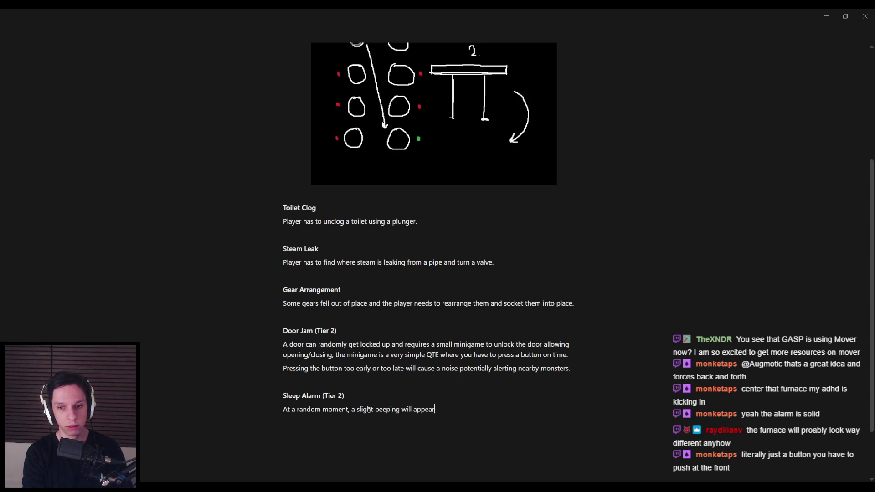
key("BackSpace")
key("BackSpace")
key("BackSpace")
type("at the f")
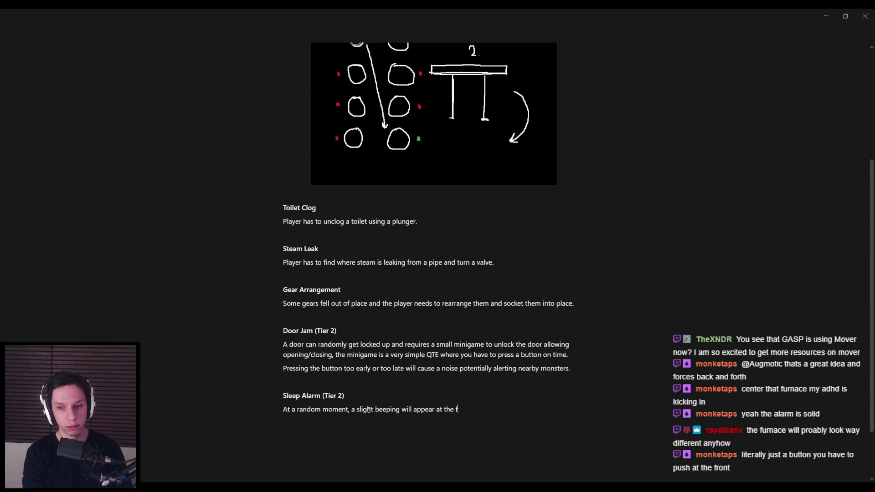
type("ront of the train as a 'welfa")
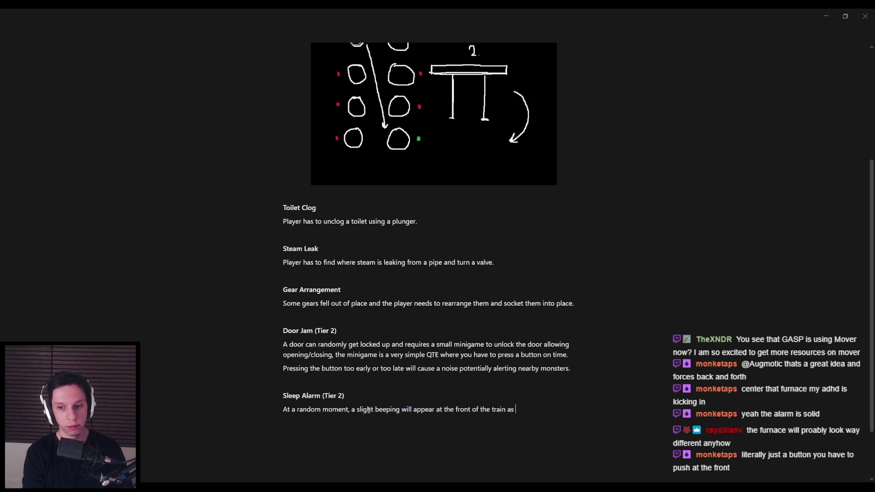
type("eck’")
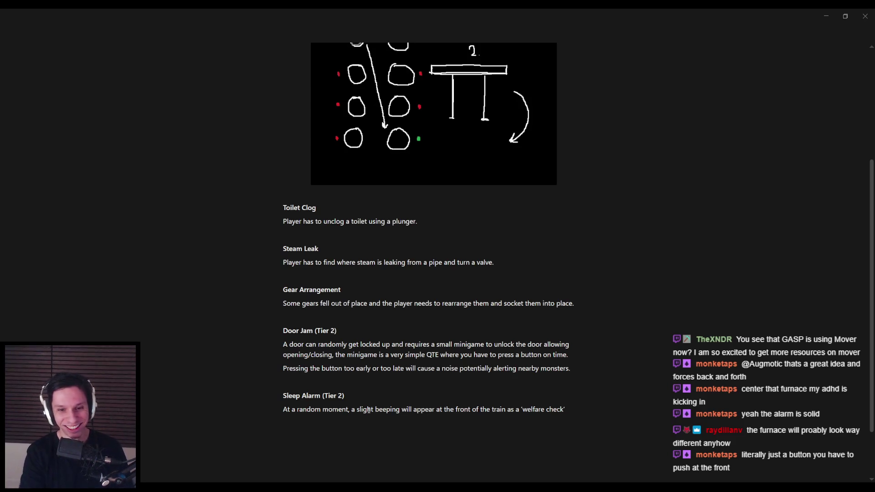
- Rename the heading from Sleep Alarm to 'Welfare Check (Tier 2)'
left_click_drag(321, 396, 284, 400)
type("Wel")
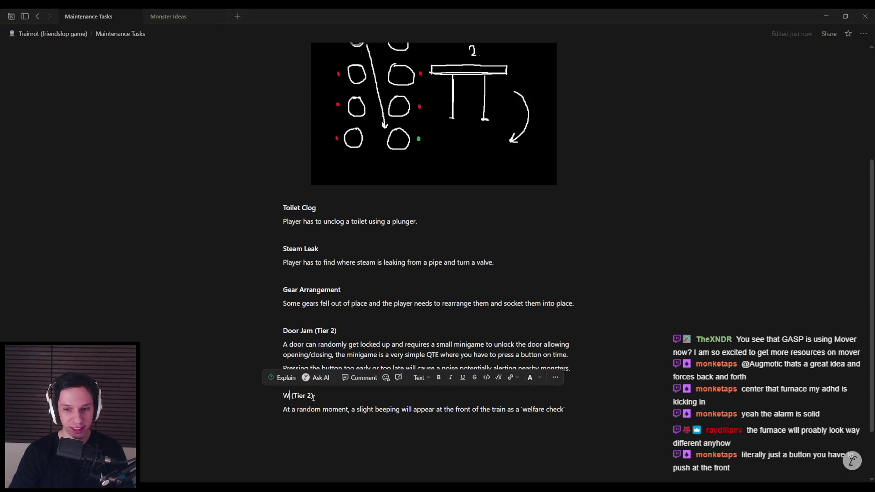
key("BackSpace")
key("BackSpace")
key("BackSpace")
type("Welfare Check")
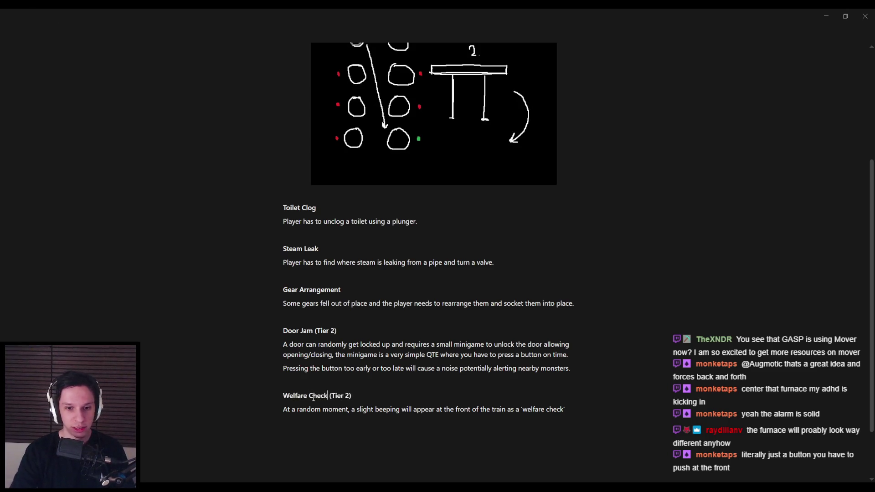
- Finish the description: the player must push the button within a time limit before the alarm activates
left_click(574, 414)
type("', the")
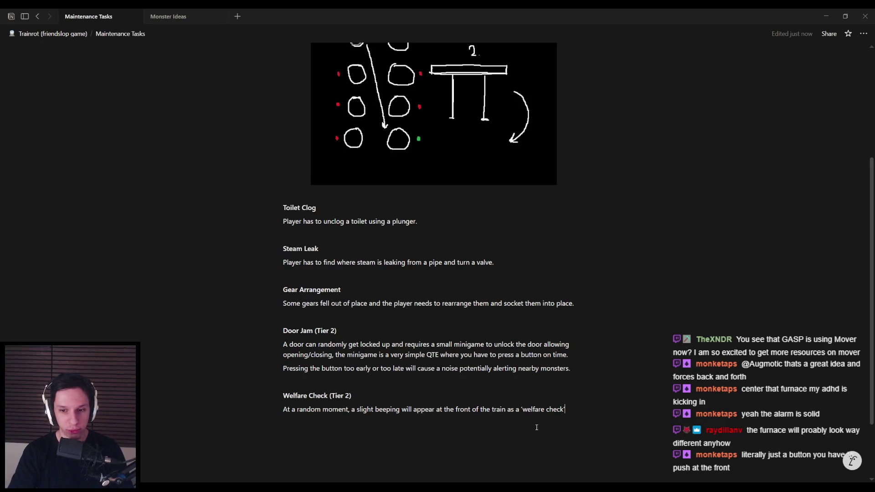
type(" player has to")
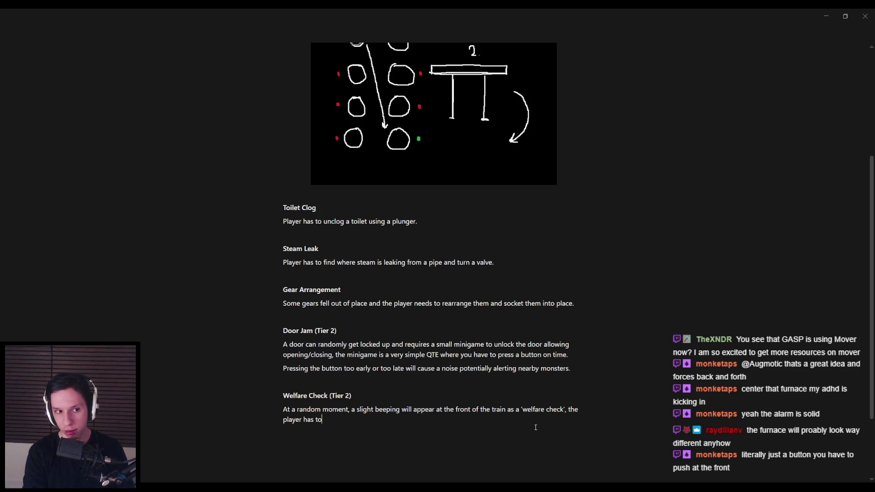
type(" push a but")
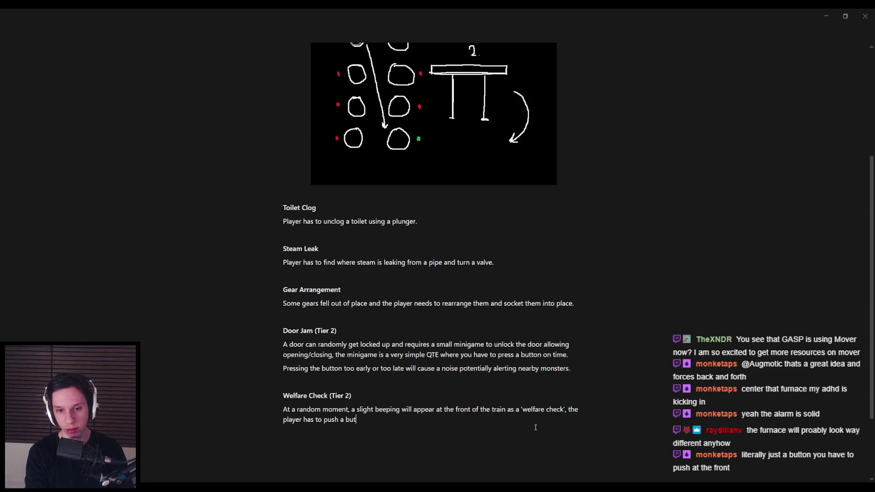
type("ton or lay their")
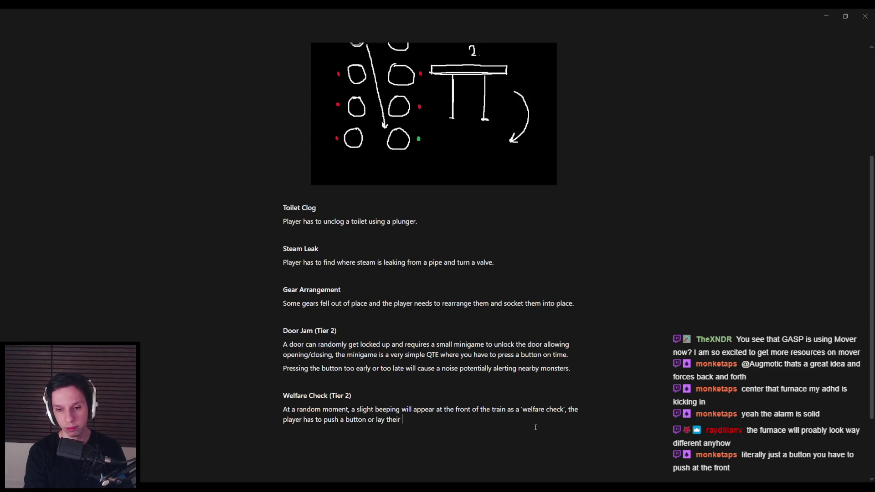
key("BackSpace")
key("BackSpace")
key("BackSpace")
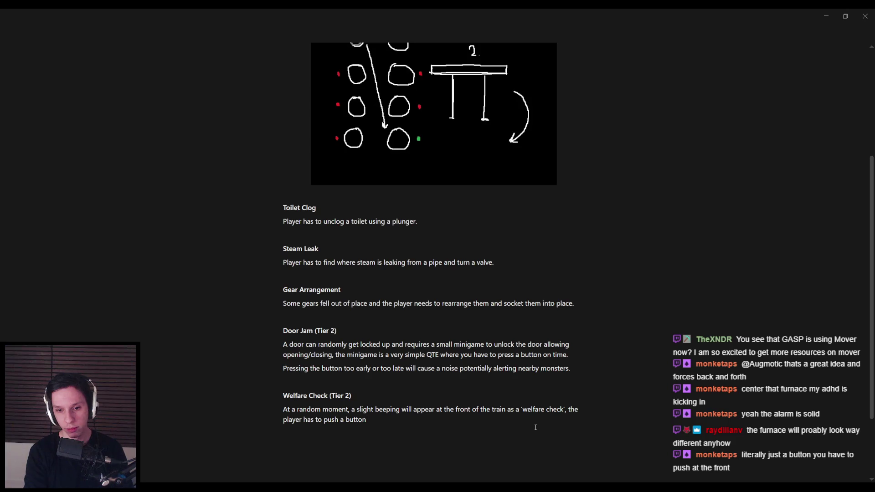
key("BackSpace")
key("BackSpace")
key("BackSpace")
type("the button to avoid the alarm from go")
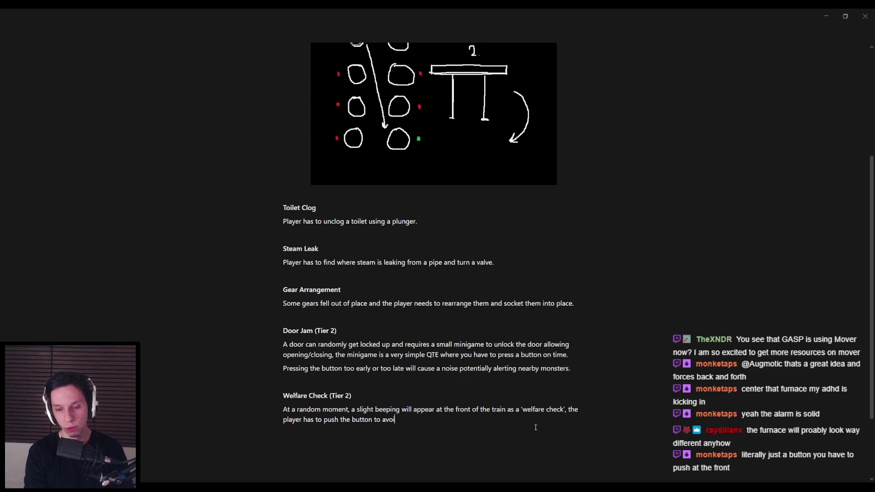
type("ing off")
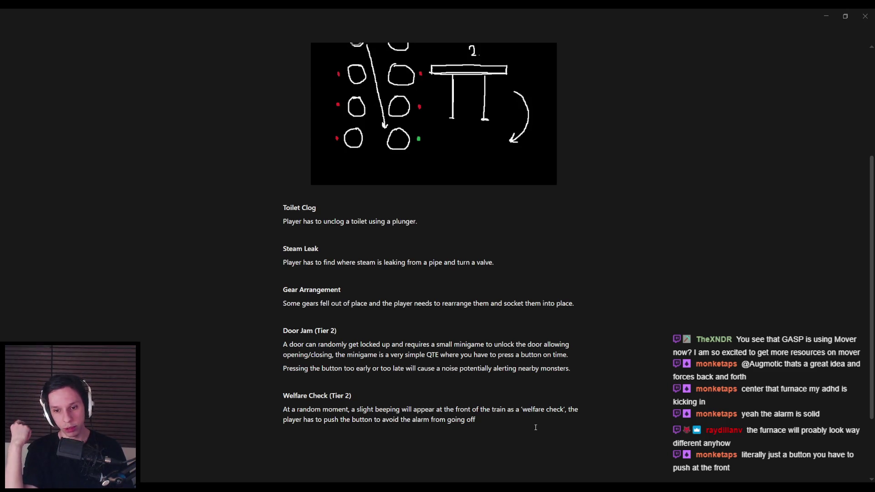
type(", th")
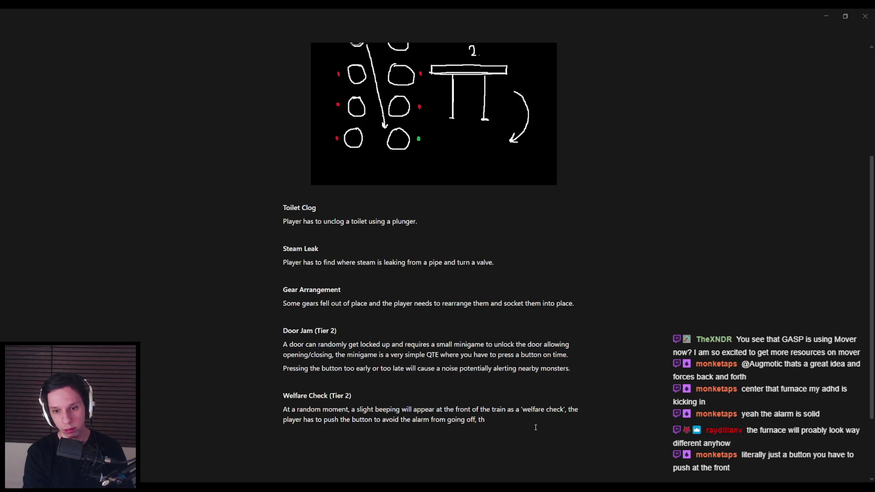
type("ey'll have a certain period of time before the alarm activates.")
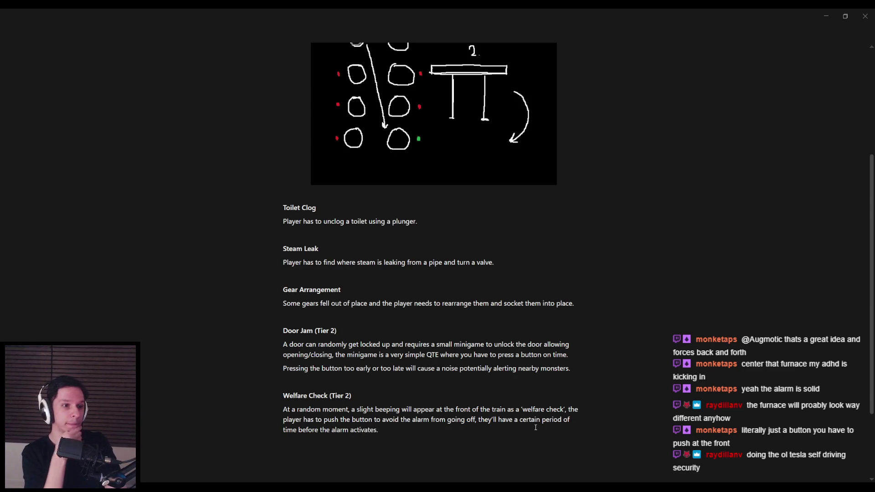
scroll(461, 332, "down", 2)
- Look over the Welfare Check entry and add an empty line below its description
mouse_move(461, 326)
left_mouse_down()
mouse_move(512, 325)
mouse_move(305, 344)
left_mouse_up()
left_click(301, 344)
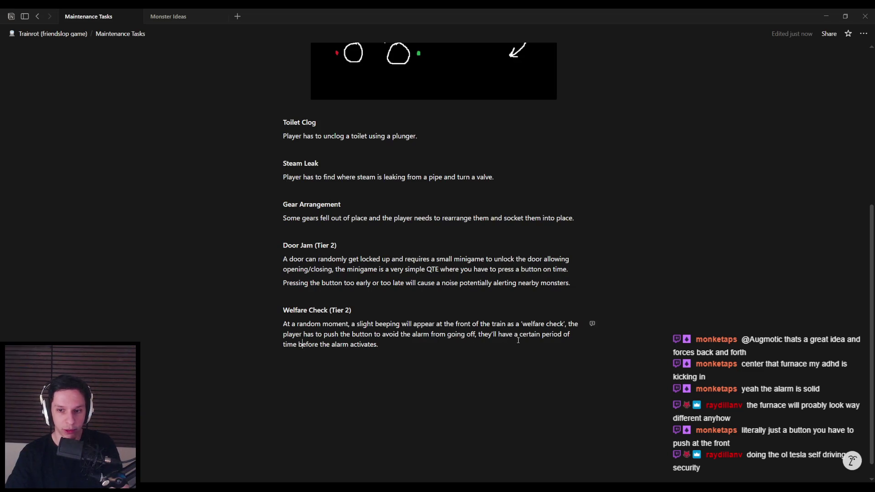
left_click(384, 346)
key("alt+Tab")
key("alt+Tab")
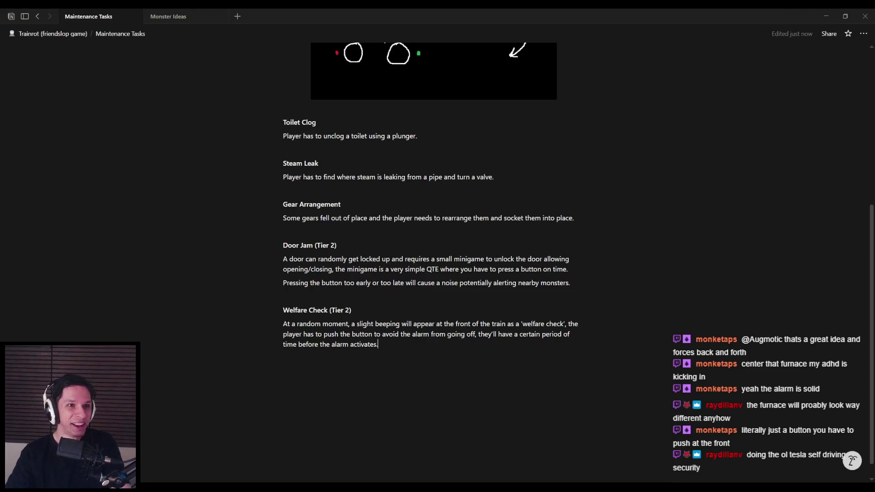
left_click_drag(406, 346, 284, 310)
left_click(392, 343)
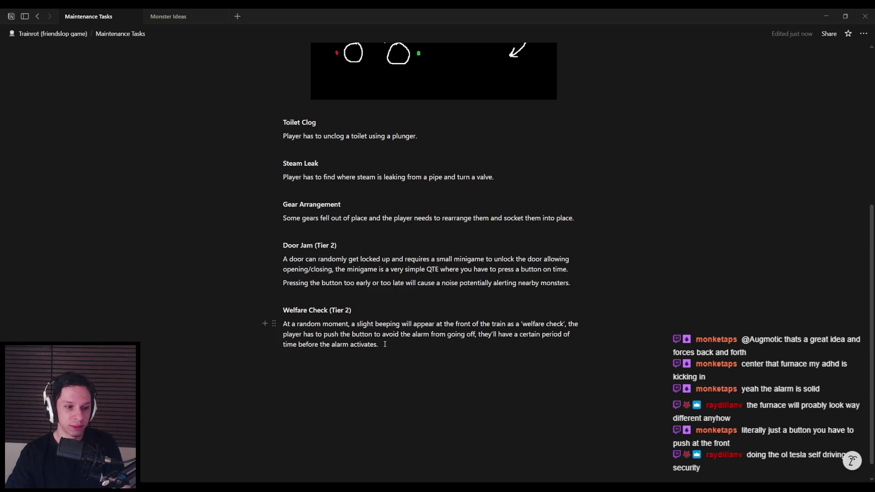
mouse_move(400, 344)
left_mouse_down()
mouse_move(283, 309)
mouse_move(401, 336)
mouse_move(400, 347)
mouse_move(283, 310)
mouse_move(392, 347)
left_mouse_up()
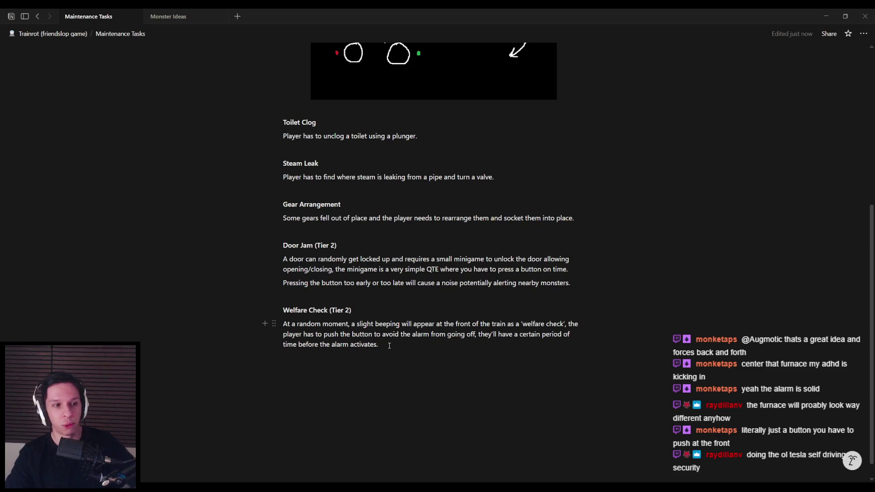
scroll(389, 346, "down", 1)
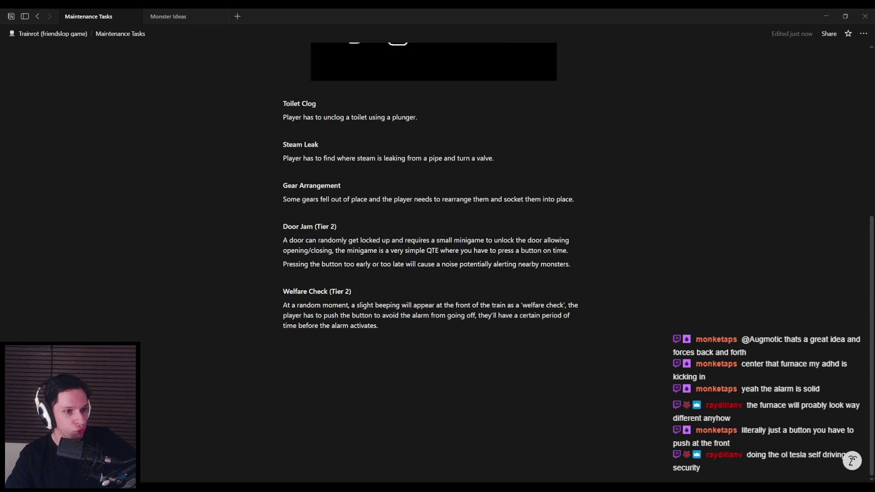
left_click(416, 383)
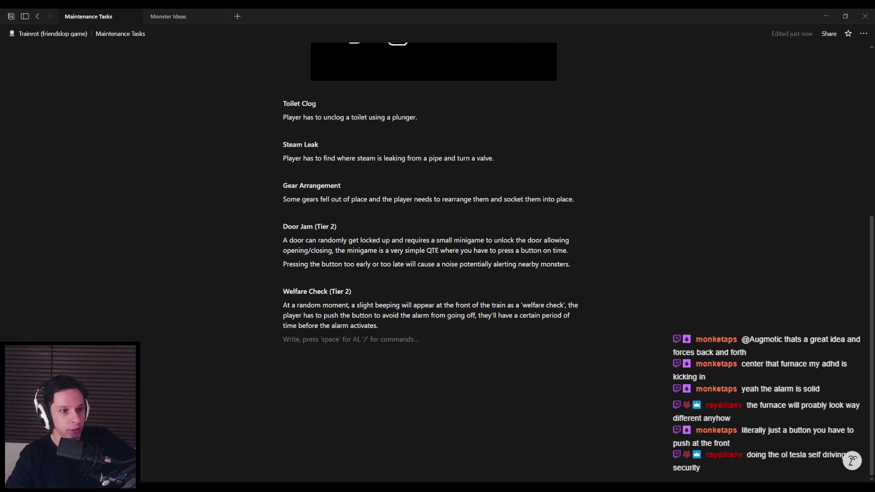
scroll(329, 333, "up", 2)
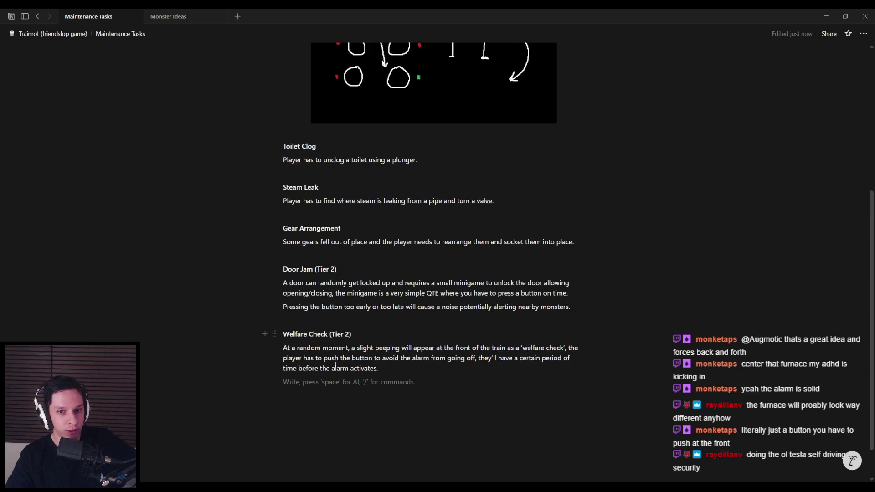
scroll(319, 409, "down", 1)
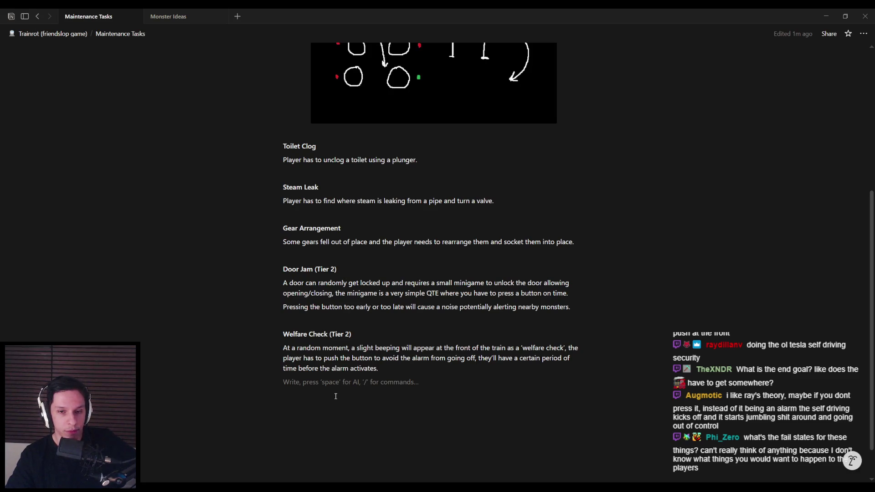
left_click(389, 369)
left_click(389, 368)
scroll(390, 396, "down", 1)
left_click(406, 373)
scroll(404, 377, "up", 1)
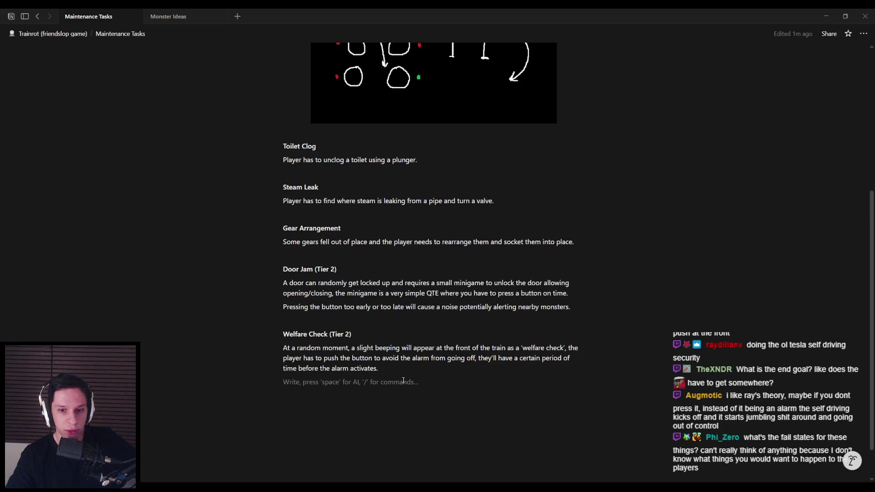
key("BackSpace")
mouse_move(392, 368)
left_mouse_down()
mouse_move(285, 347)
mouse_move(284, 337)
mouse_move(393, 366)
mouse_move(285, 348)
mouse_move(341, 358)
mouse_move(288, 359)
mouse_move(483, 358)
mouse_move(479, 365)
left_mouse_up()
left_click(479, 365)
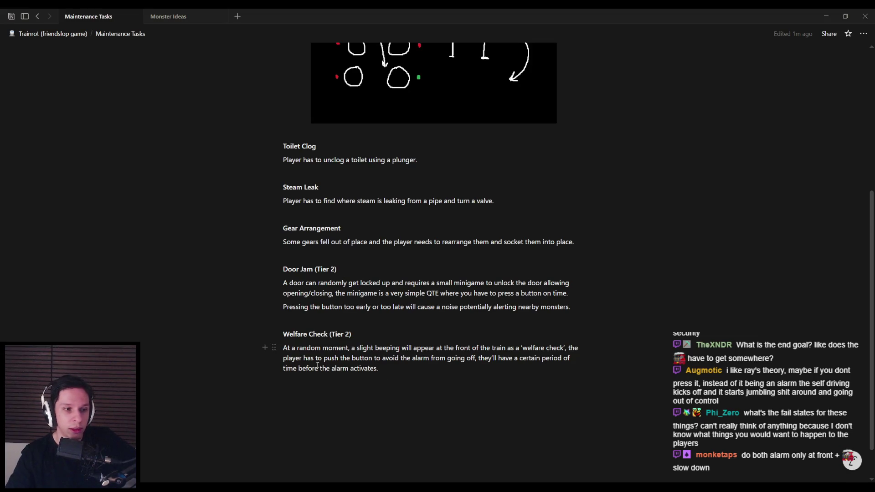
left_click_drag(287, 269, 592, 306)
left_click(592, 307)
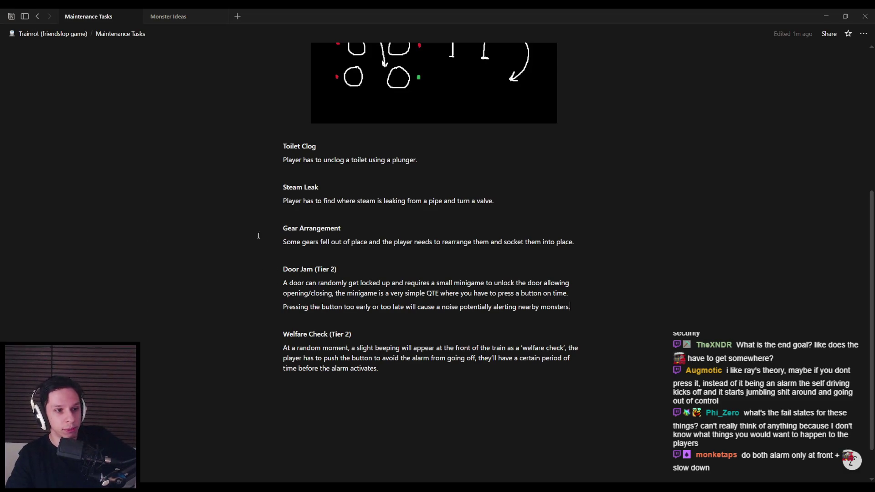
mouse_move(571, 308)
left_mouse_down()
mouse_move(285, 269)
mouse_move(570, 308)
left_mouse_up()
left_click_drag(319, 334, 403, 372)
left_click(403, 375)
left_click(408, 399)
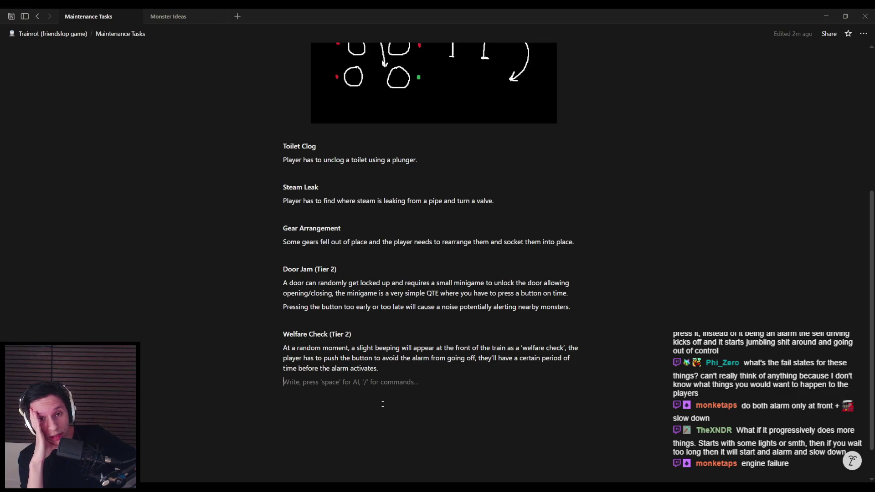
scroll(456, 310, "up", 2)
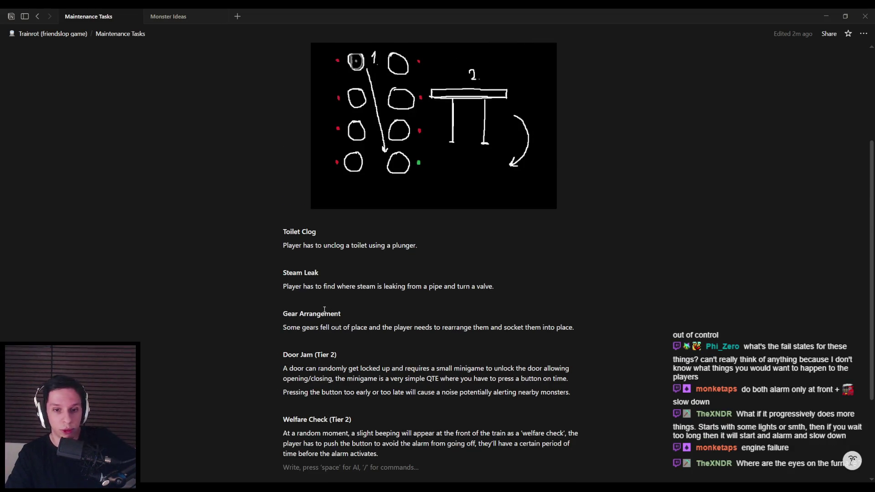
- Select text in the Gear Arrangement heading and the Steam Leak description, then clear the selection
triple_click(473, 318)
left_click_drag(474, 319, 593, 327)
left_click(593, 327)
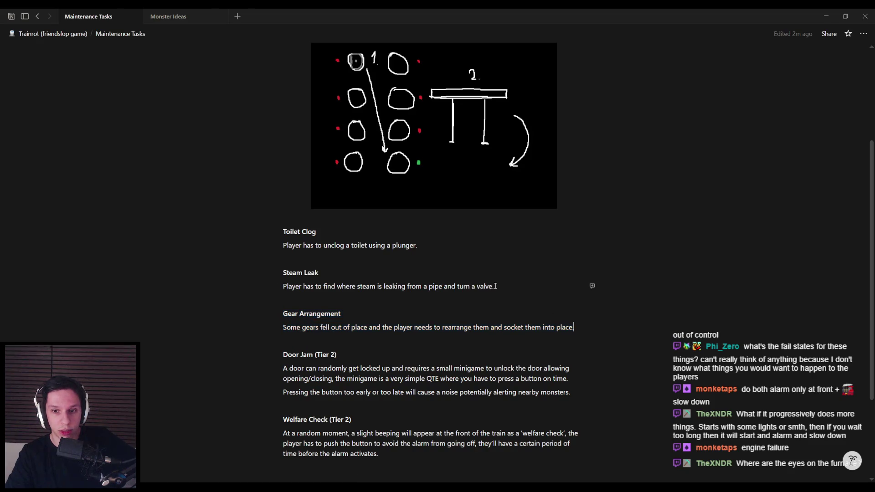
left_click_drag(497, 286, 284, 272)
left_click(292, 315)
left_click(502, 287)
left_click(284, 273)
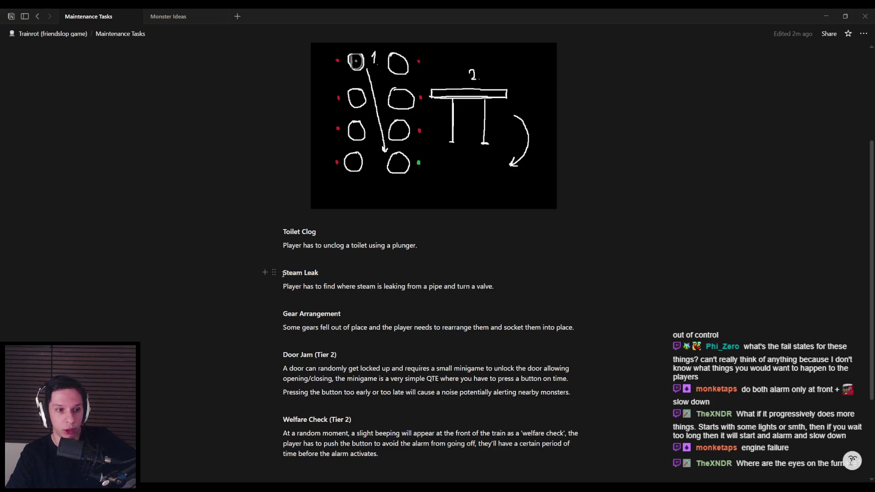
- Scroll the Maintenance Tasks page and place the caret before the Steam Leak heading
scroll(284, 279, "up", 3)
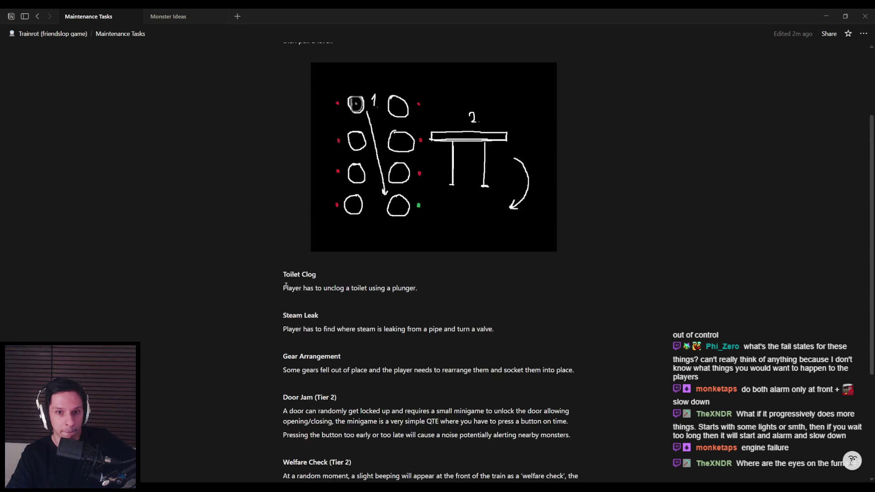
scroll(286, 285, "down", 3)
scroll(287, 285, "down", 3)
scroll(286, 276, "up", 2)
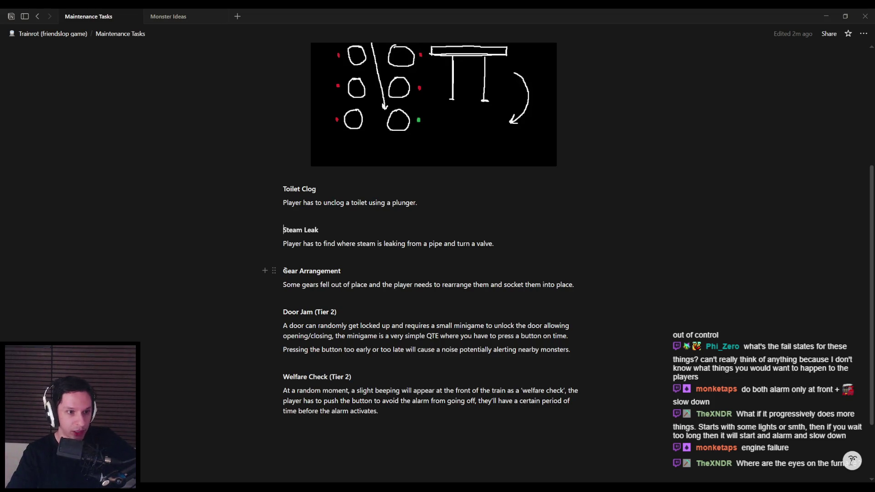
mouse_move(290, 230)
left_mouse_down()
mouse_move(504, 246)
mouse_move(283, 230)
left_mouse_up()
left_click(505, 245)
left_click(283, 230)
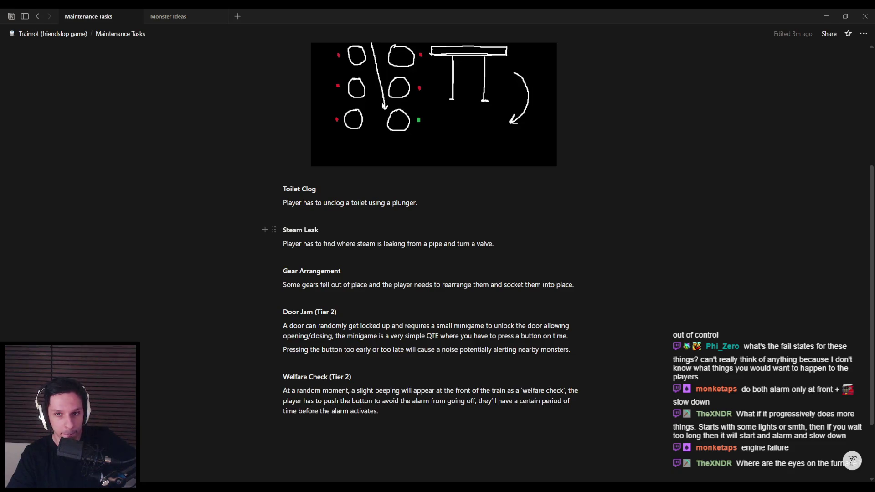
- Scroll the page once more and bring the Unreal Engine train level to the front
scroll(285, 253, "up", 4)
scroll(285, 253, "down", 5)
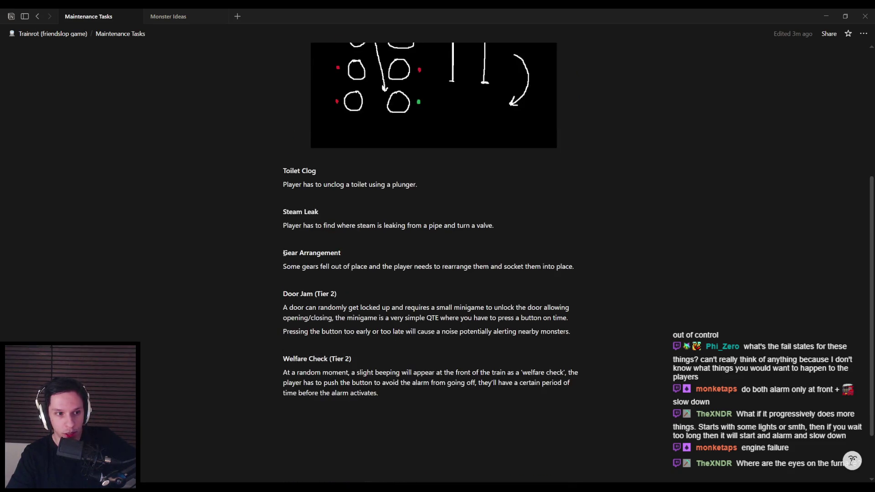
scroll(283, 253, "up", 5)
scroll(281, 252, "down", 6)
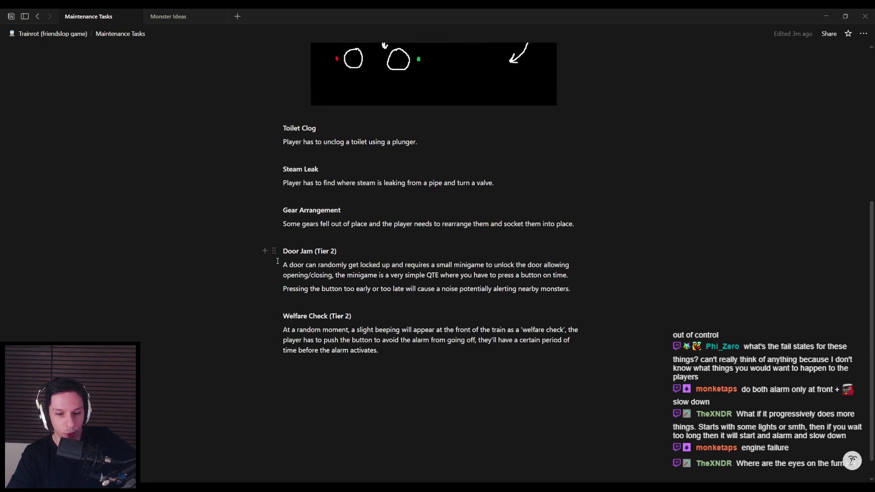
key("alt+Tab")
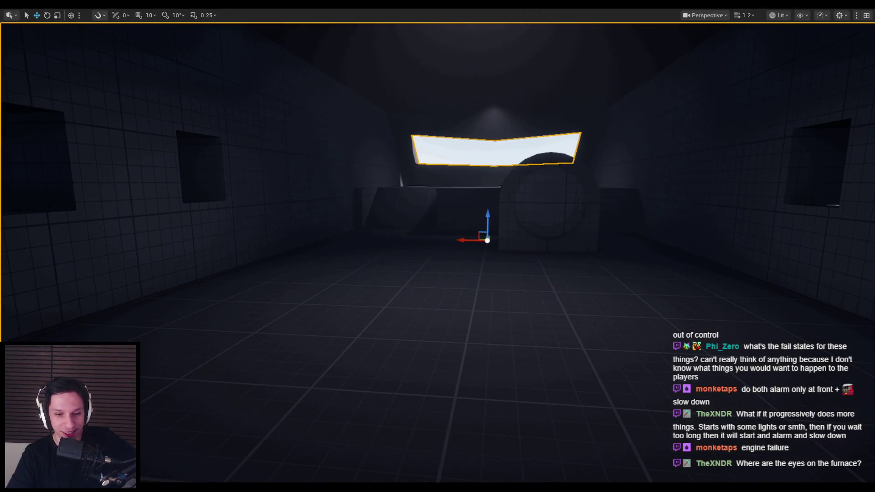
- Switch from the Unreal viewport back to Notion's Maintenance Tasks page
key("alt+Tab")
key("alt+Tab")
key("alt+Tab")
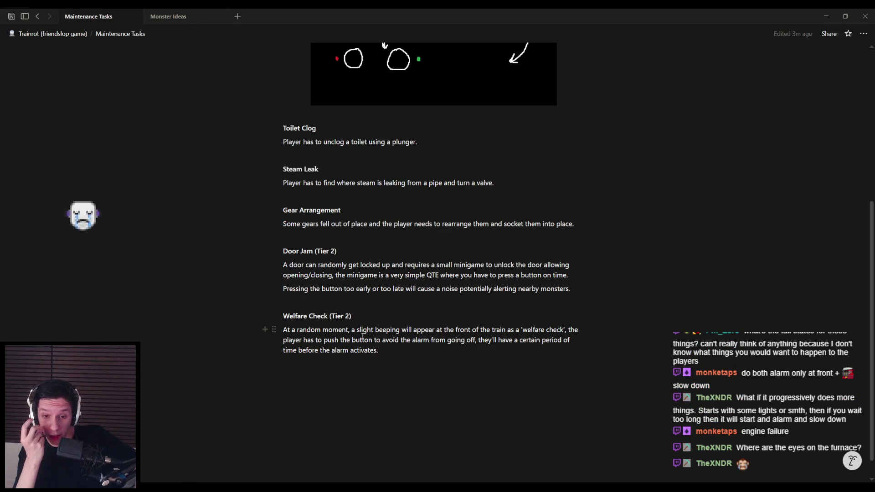
- Add an empty line below Welfare Check, then look around the Unreal level from floor to sky
left_click(363, 368)
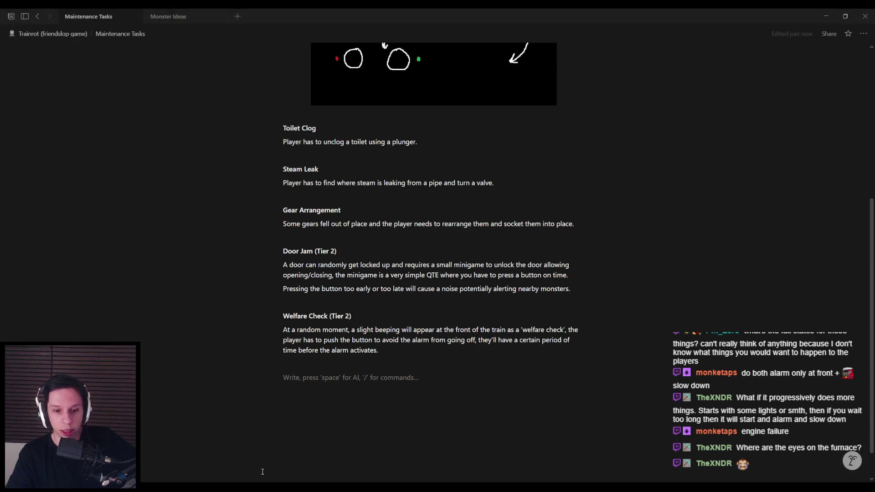
key("alt+Tab")
left_click_drag(469, 217, 469, 217)
mouse_move(428, 280)
left_mouse_down()
mouse_move(319, 279)
mouse_move(413, 279)
mouse_move(434, 295)
left_mouse_up()
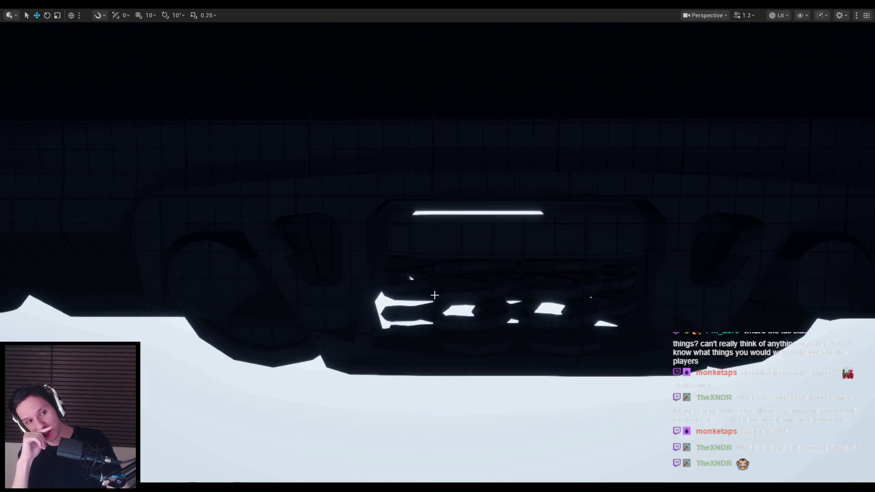
- Look across the level, down at the floor grid and up toward the lit doorway room
mouse_move(435, 295)
left_mouse_down()
mouse_move(365, 288)
mouse_move(351, 301)
mouse_move(377, 275)
mouse_move(364, 297)
left_mouse_up()
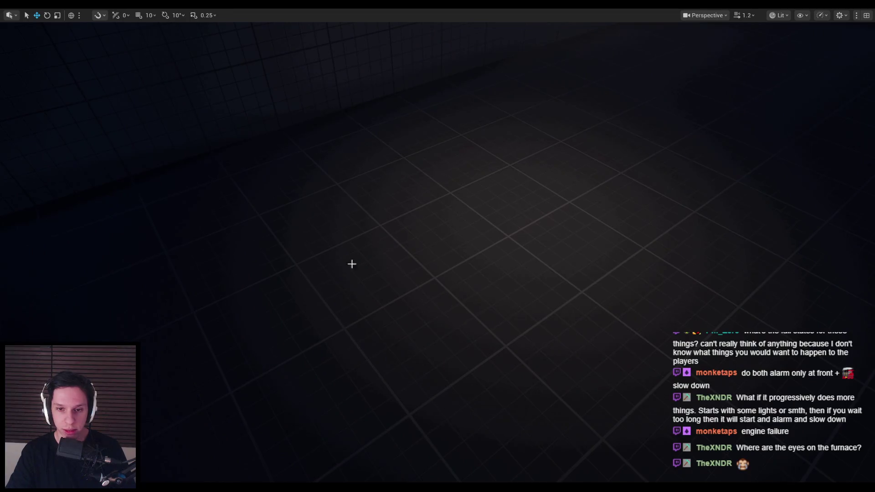
left_click_drag(445, 259, 441, 225)
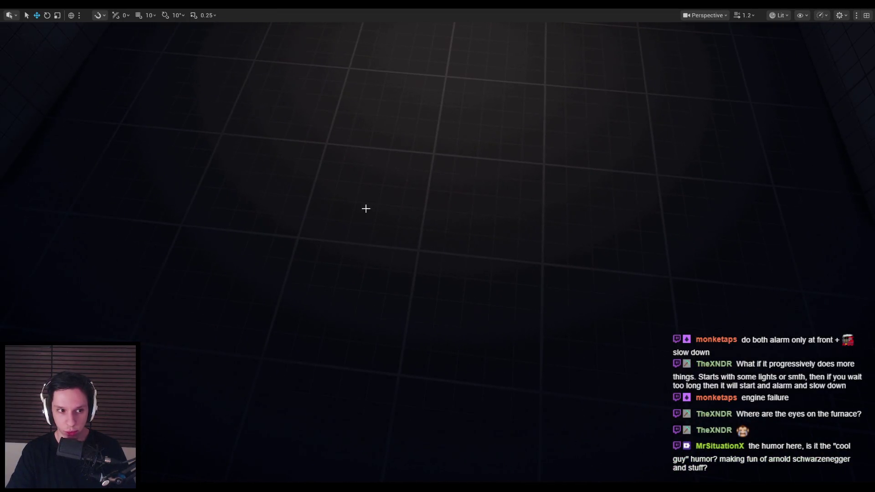
left_click_drag(393, 250, 393, 251)
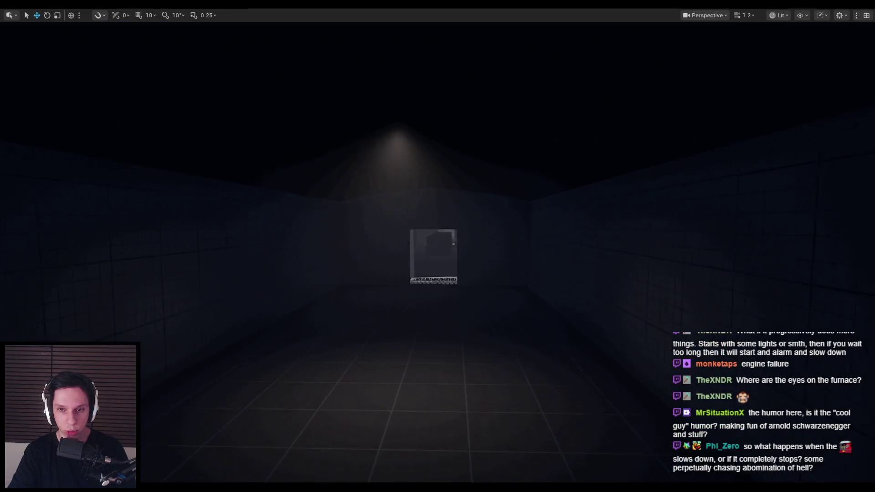
key("alt+Tab")
key("alt+Tab")
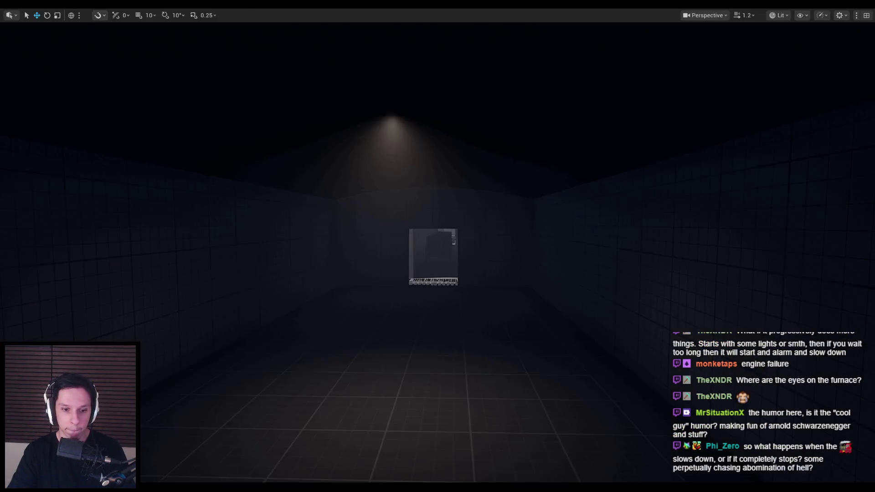
key("alt+Tab")
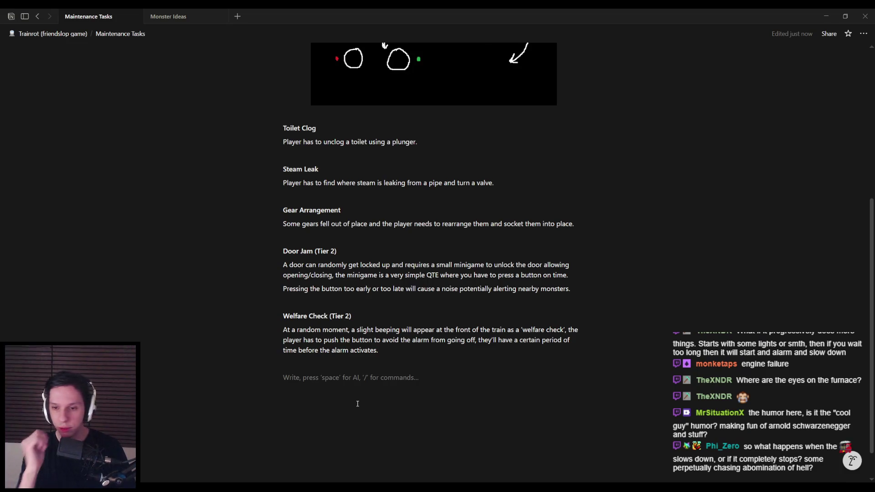
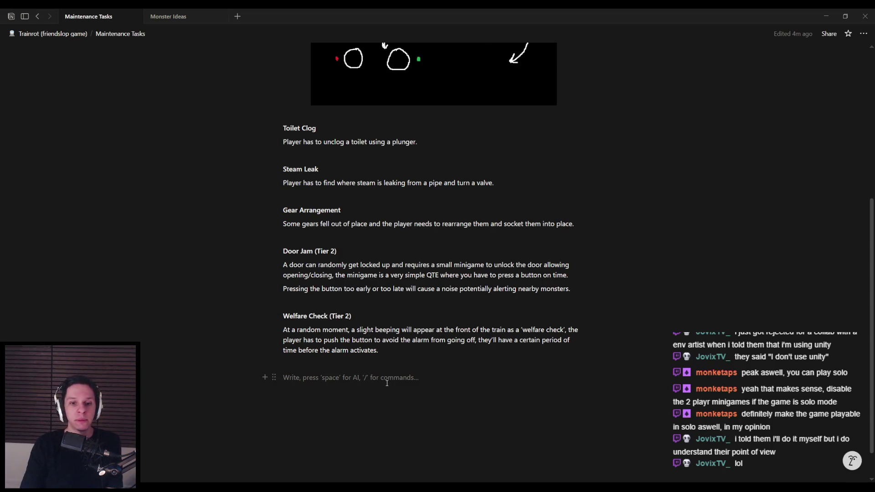
- Insert a blank line between the Gear Arrangement and Door Jam (Tier 2) entries
left_click(338, 238)
key("Return")
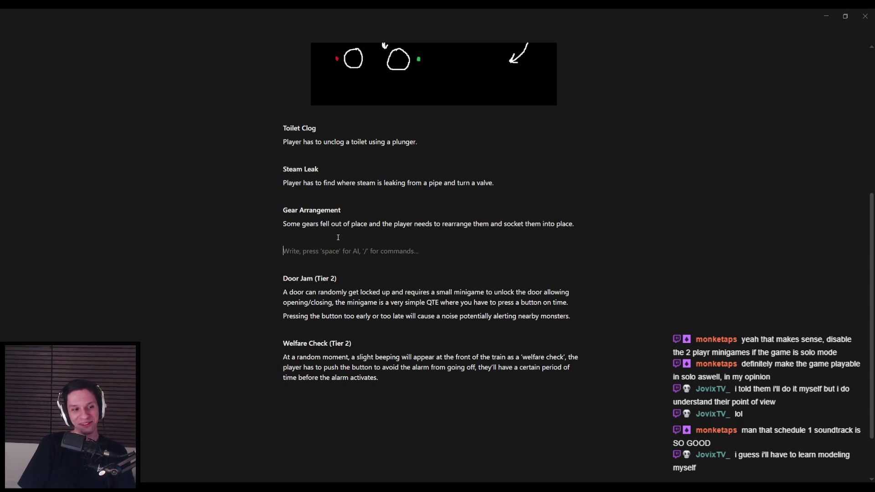
- Write the Lever Sequence task: 2 or more levers pulled quickly, or all levers reset
type("Lever Seq")
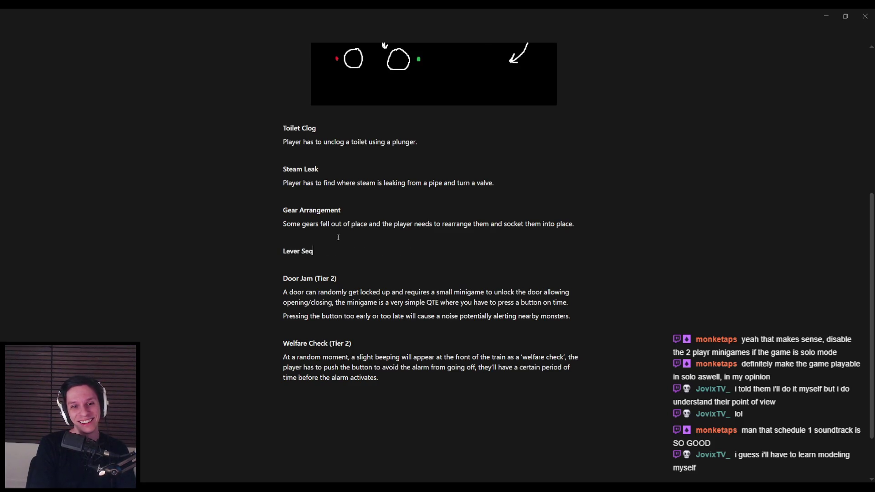
type("uence")
key("Return")
type("Mu")
key("BackSpace")
key("BackSpace")
type("2")
key("BackSpace")
key("BackSpace")
type("re levers need to be pulled")
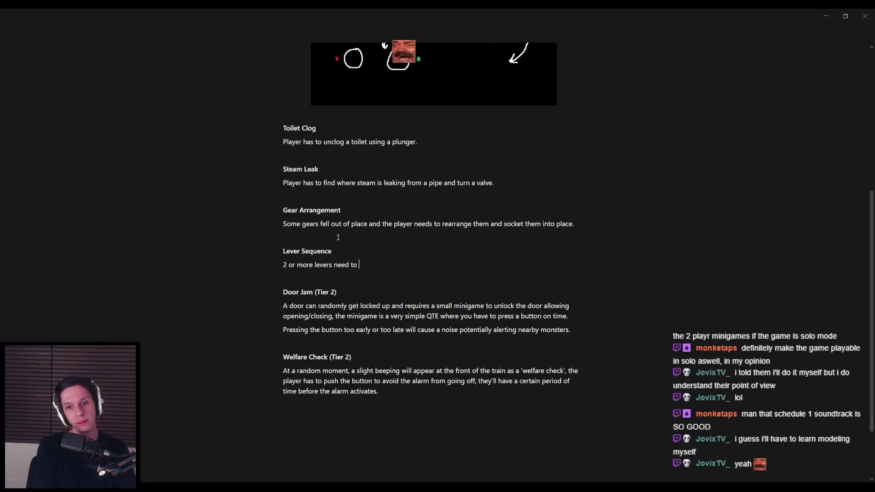
type(" in")
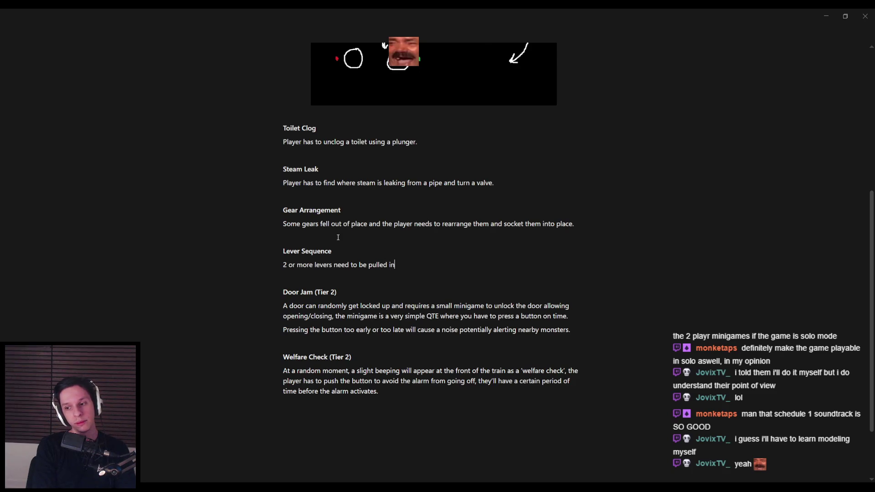
type(" a short timespan,")
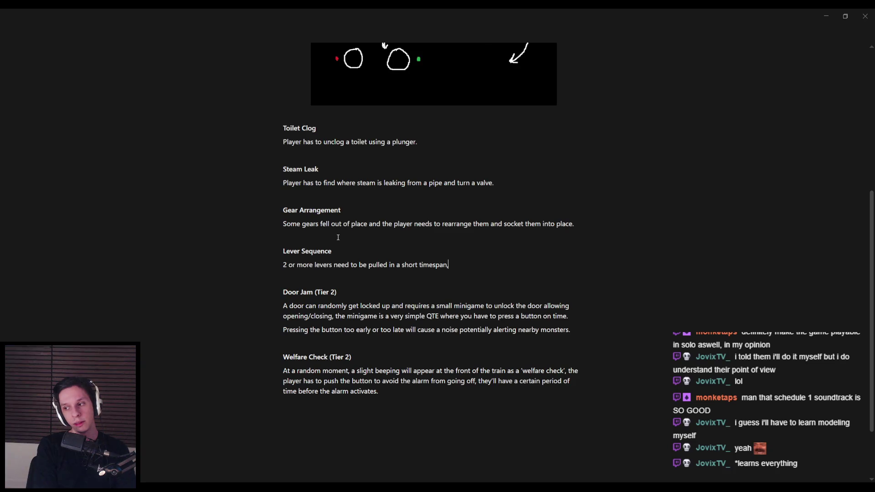
type(" taking too long res")
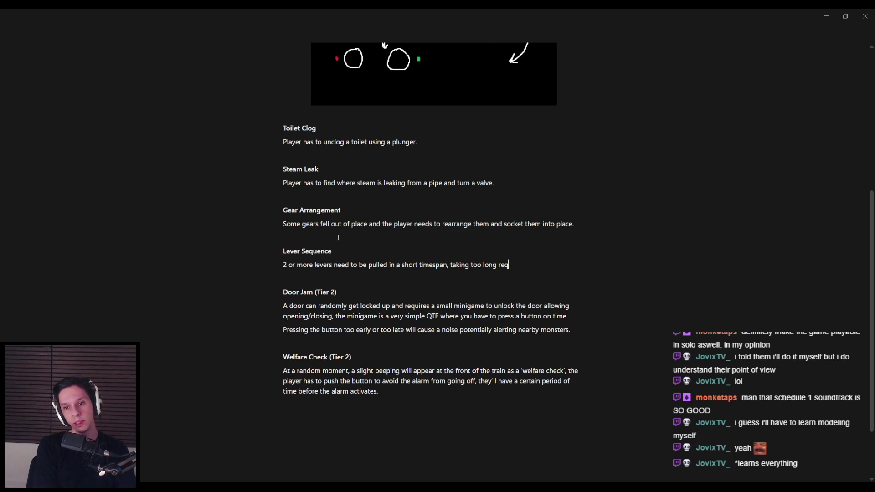
type("ets all levers.")
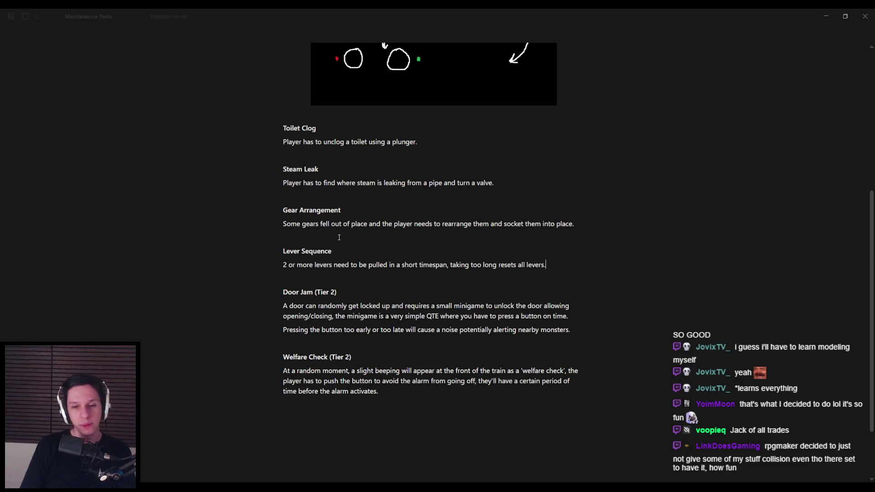
- Glance at the Unreal Editor window and come back to the Maintenance Tasks notes
scroll(338, 238, "up", 5)
scroll(339, 238, "down", 5)
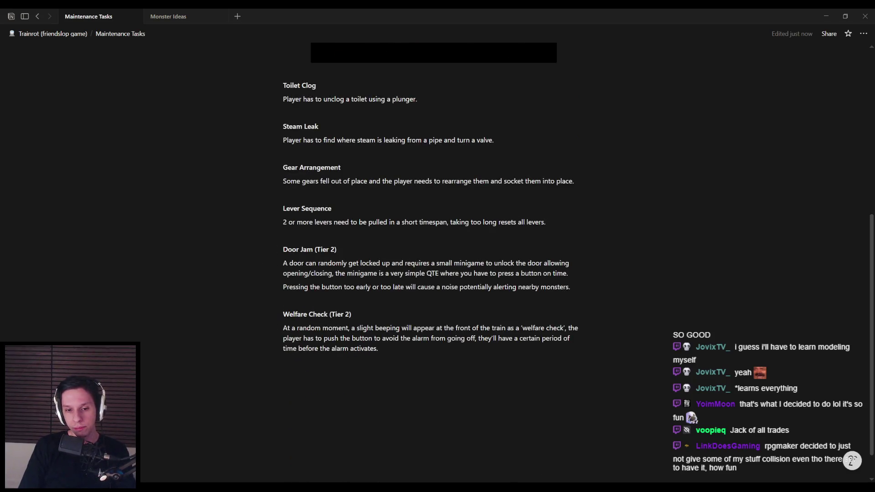
left_click(279, 456)
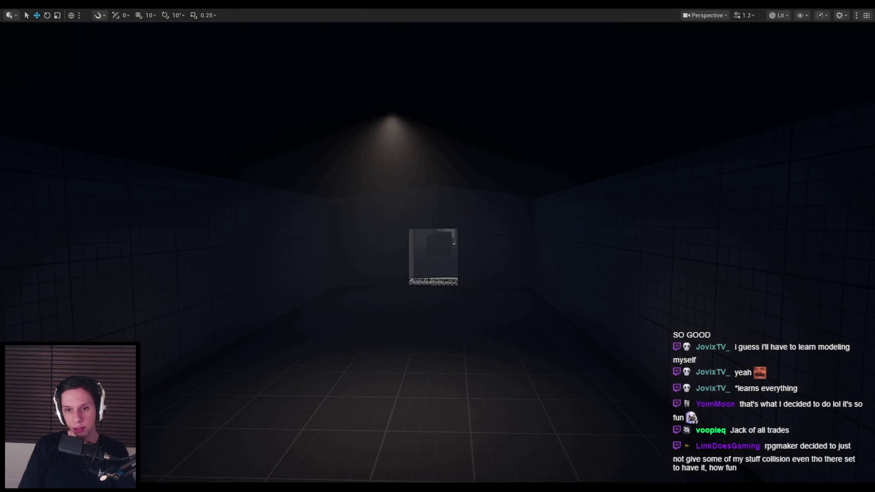
left_click(298, 479)
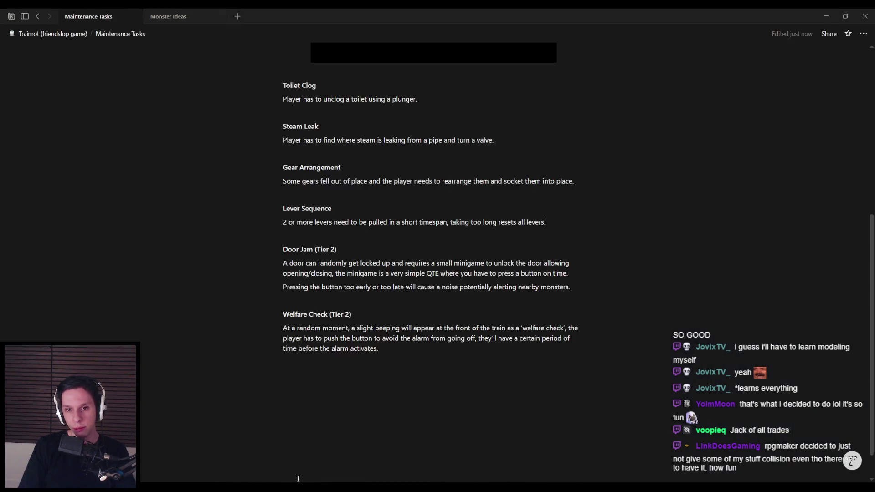
- Add an empty block below Welfare Check (Tier 2) and review the seven-task page
left_click(375, 415)
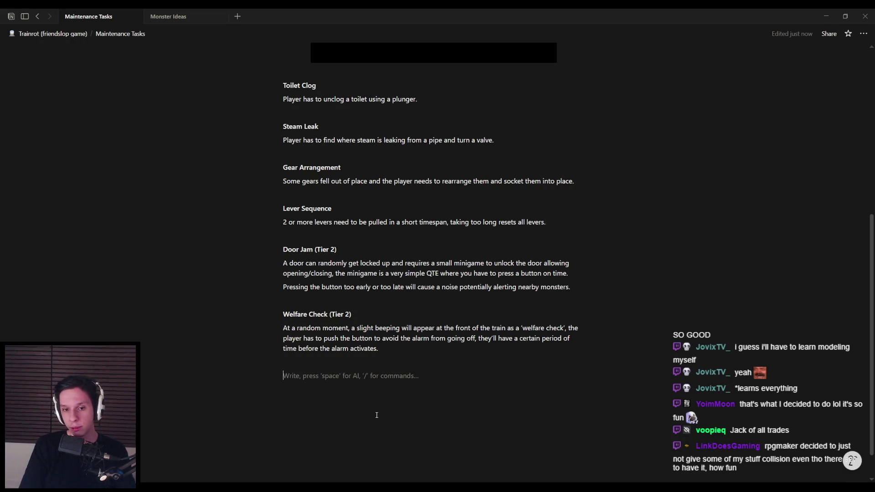
scroll(382, 375, "up", 3)
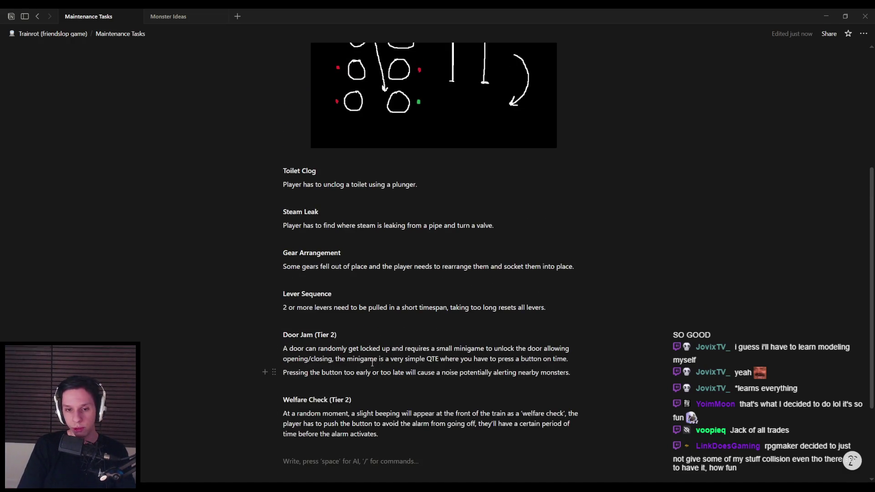
scroll(360, 332, "down", 2)
scroll(358, 332, "up", 2)
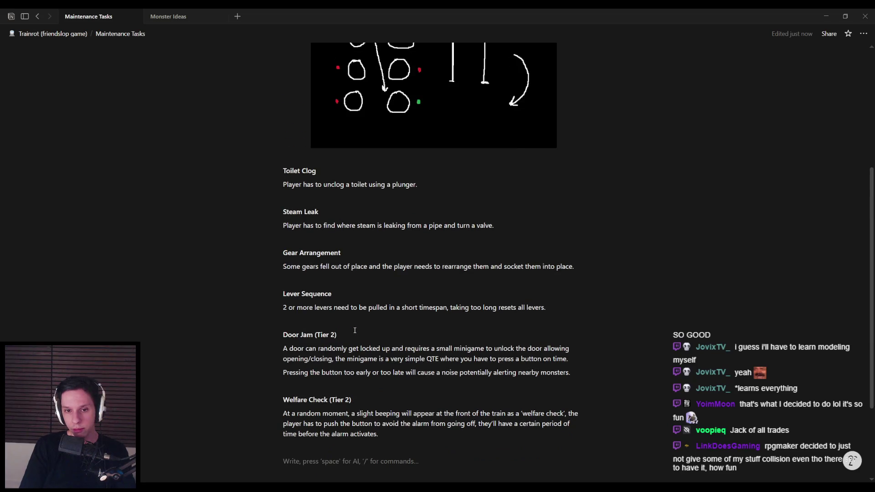
scroll(345, 362, "down", 1)
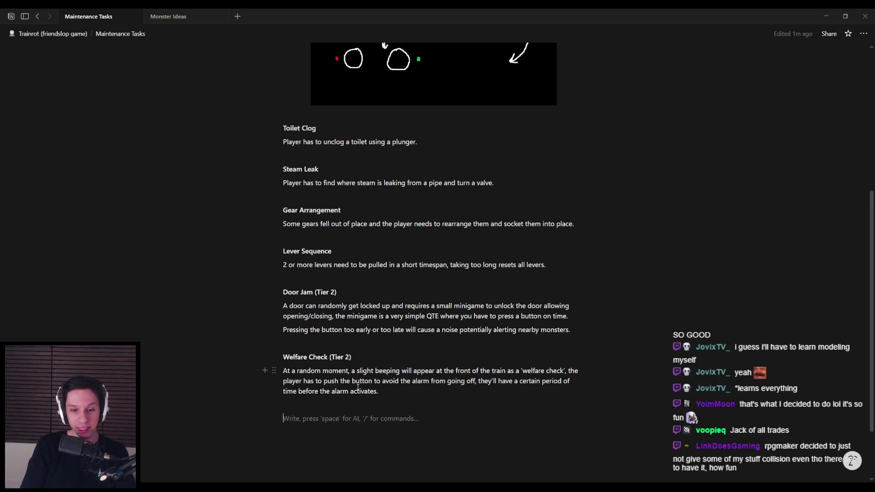
scroll(336, 409, "down", 1)
scroll(336, 410, "up", 7)
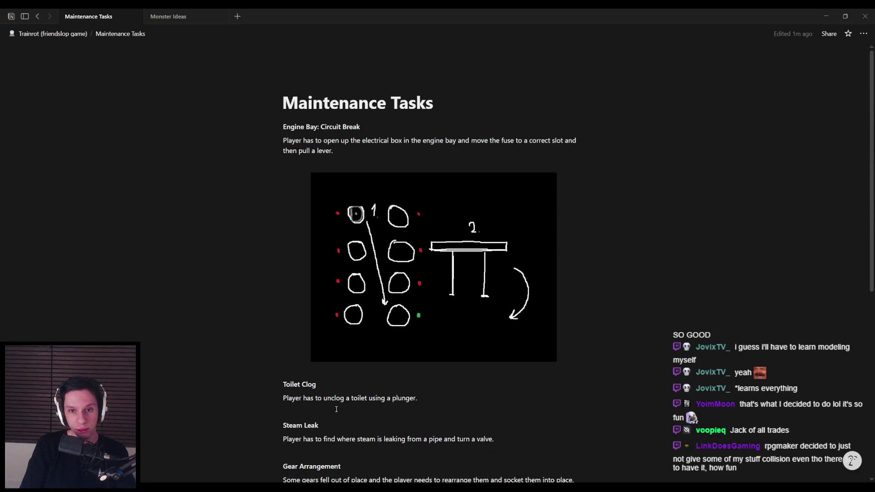
scroll(336, 409, "down", 6)
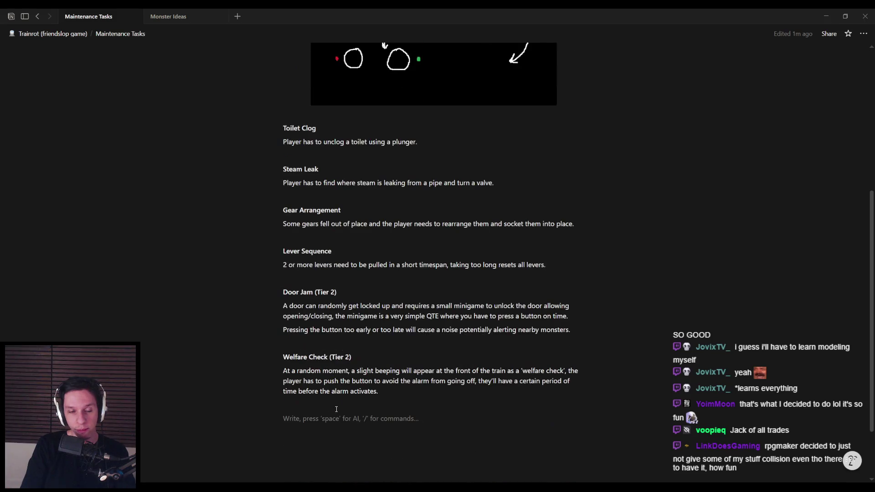
scroll(336, 409, "up", 5)
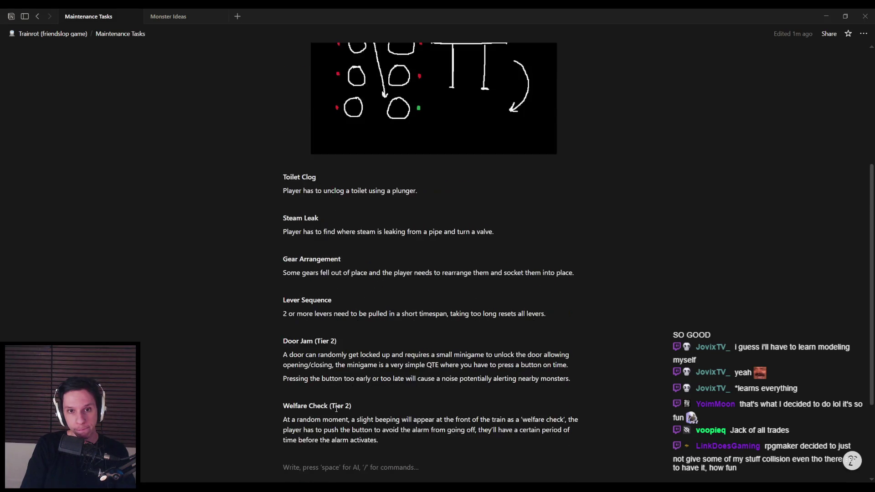
scroll(336, 409, "down", 4)
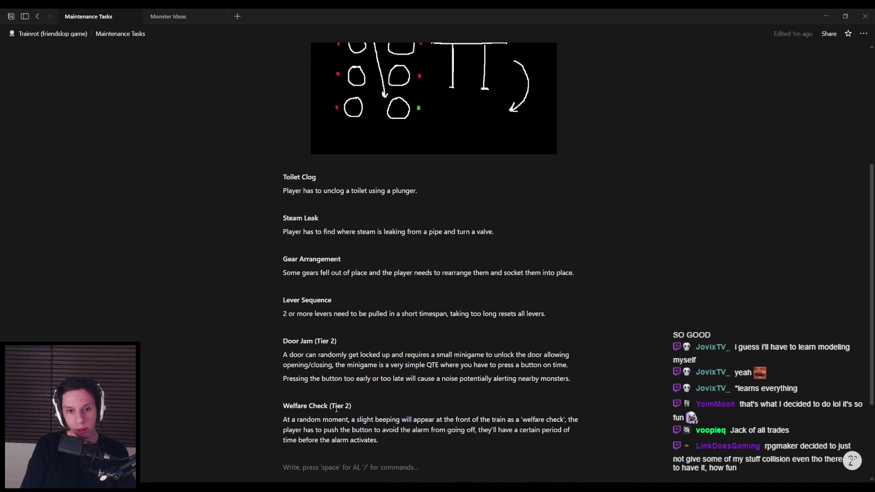
scroll(336, 410, "down", 1)
scroll(336, 410, "up", 2)
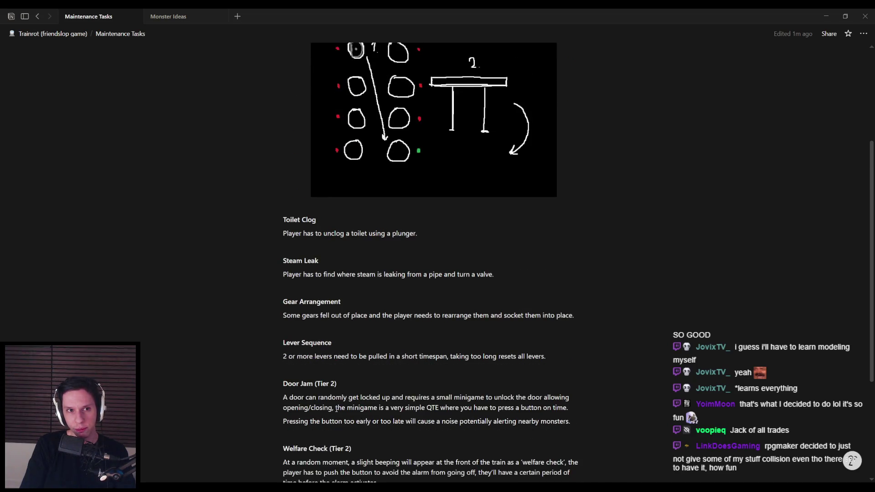
scroll(336, 410, "down", 2)
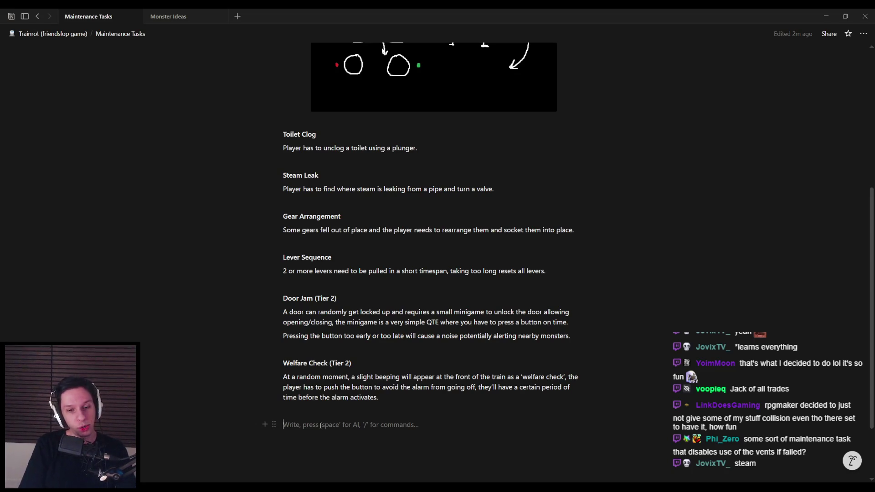
- Title the new task heading 'Overheated Vents'
type("Vent Over")
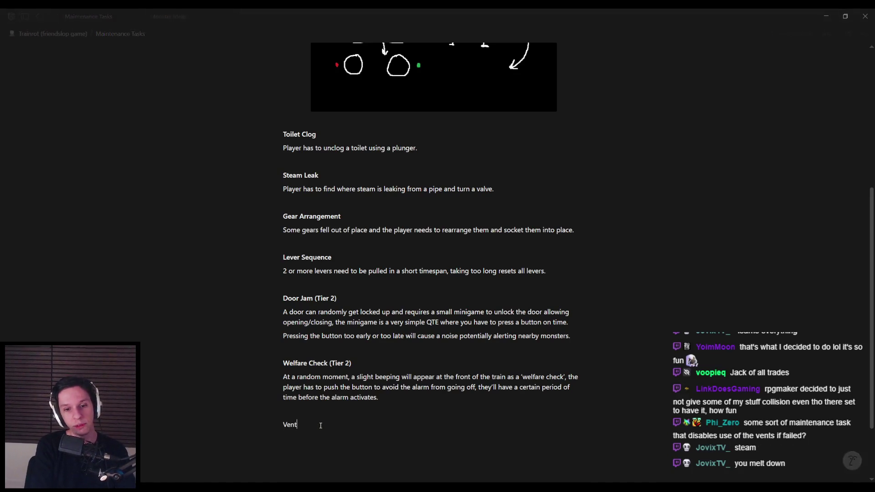
key("BackSpace")
key("BackSpace")
key("BackSpace")
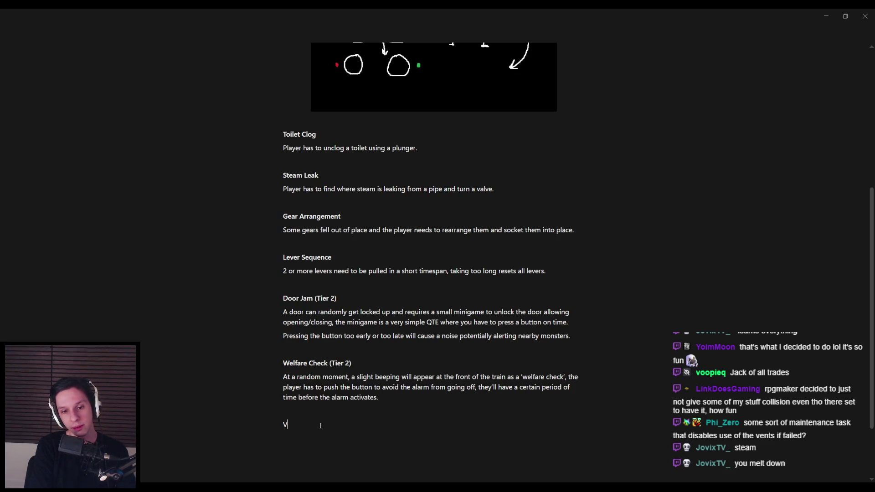
type("Overheated Vents")
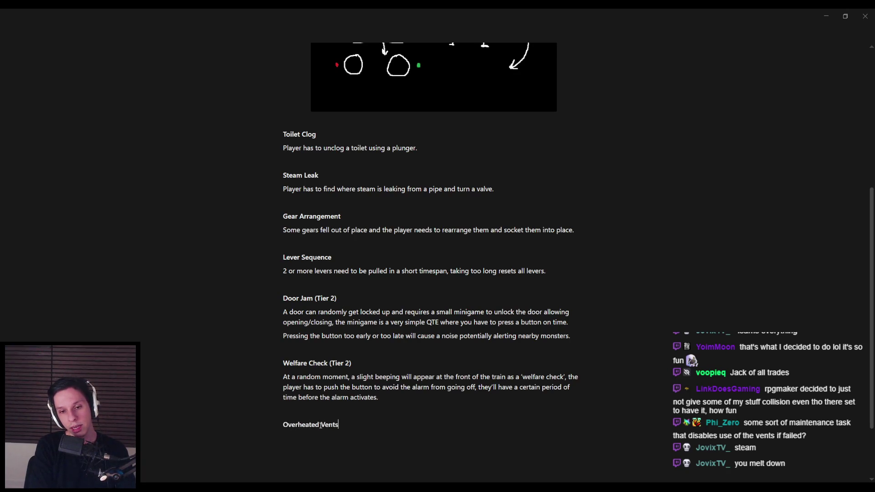
key("Return")
- Describe extremely hot vents damaging players until the heat is lowered at an AC unit panel
type("A")
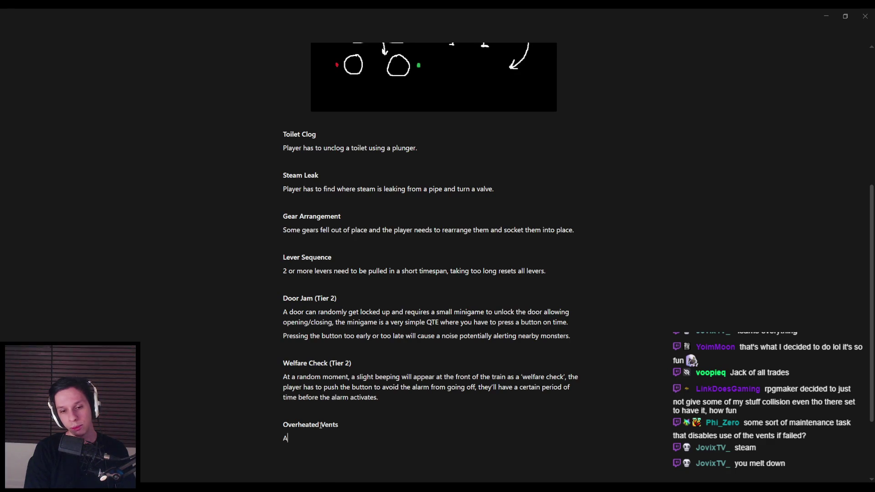
type("n AC")
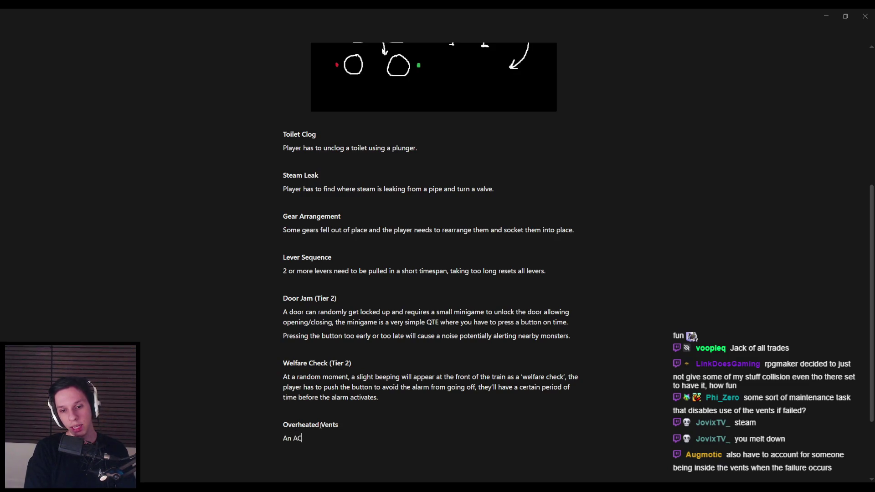
type(" Unit panel")
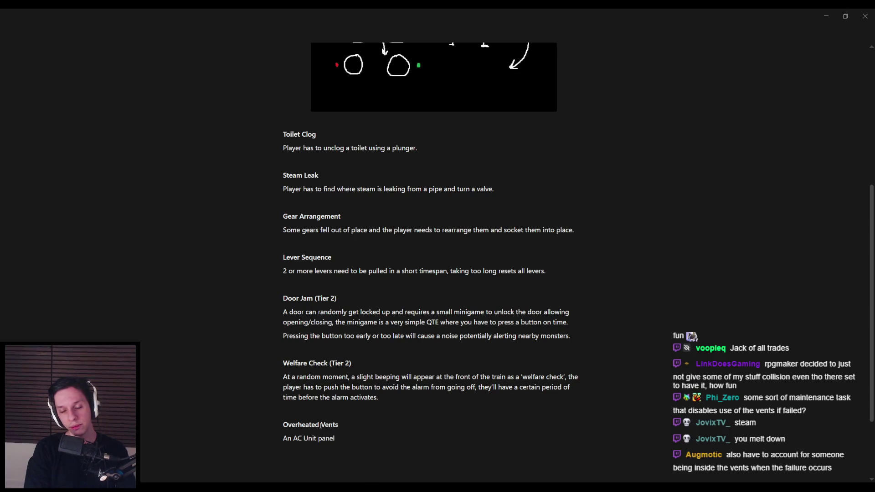
key("BackSpace")
key("BackSpace")
key("BackSpace")
type("The even")
key("BackSpace")
key("BackSpace")
key("BackSpace")
key("BackSpace")
type("vents would become extremely hot")
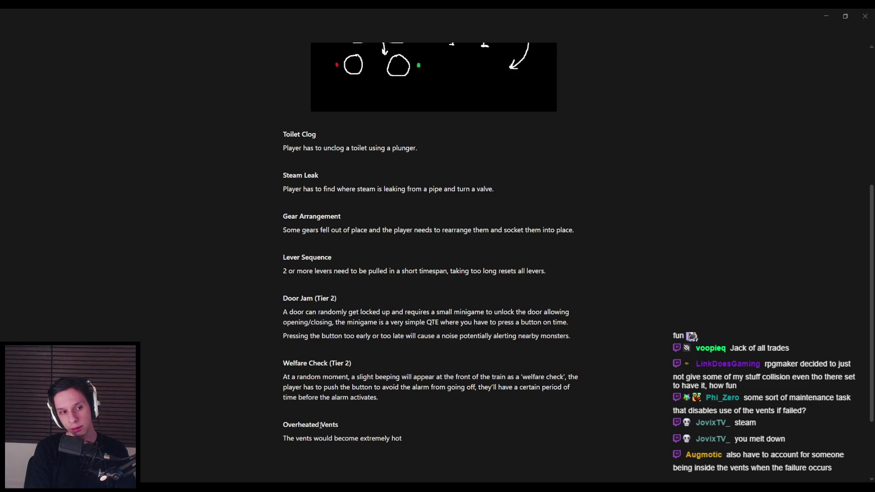
type(", players thate")
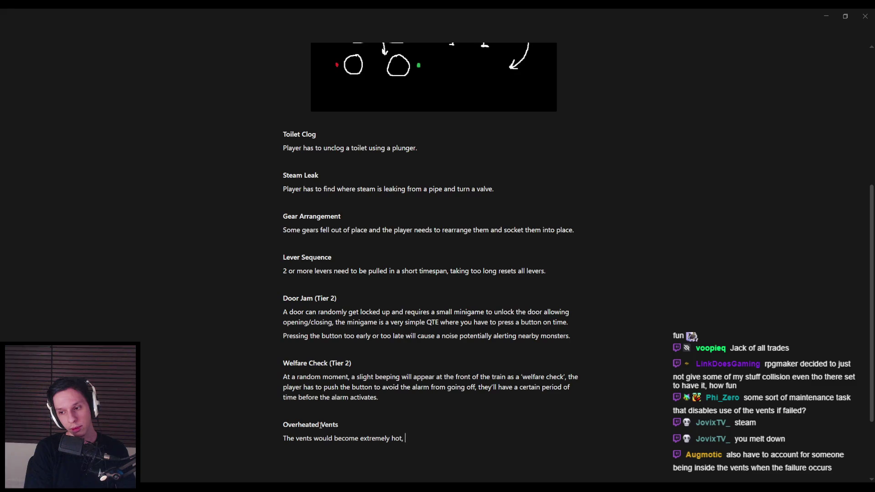
key("BackSpace")
type("enter i")
type("it wou")
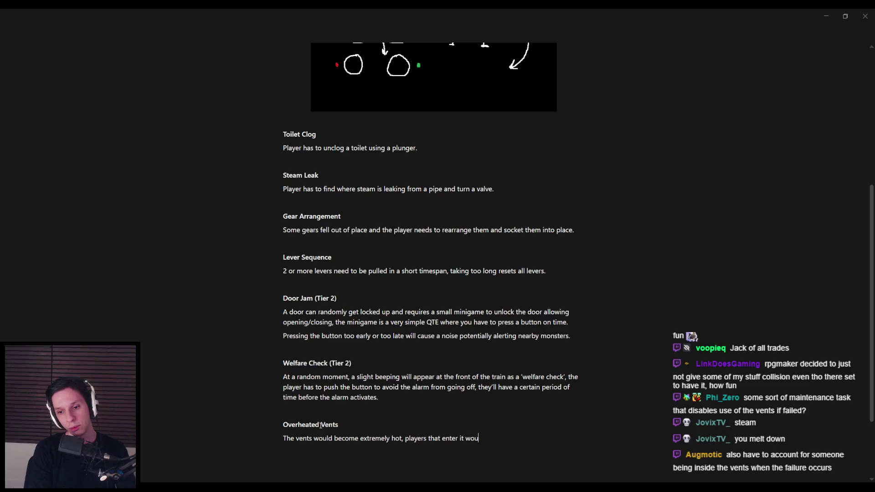
type("ld slowly take damage")
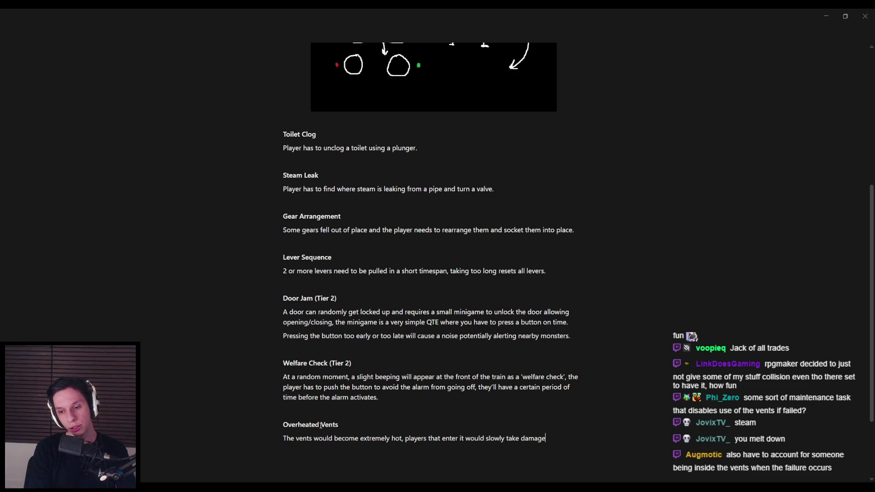
type(", to")
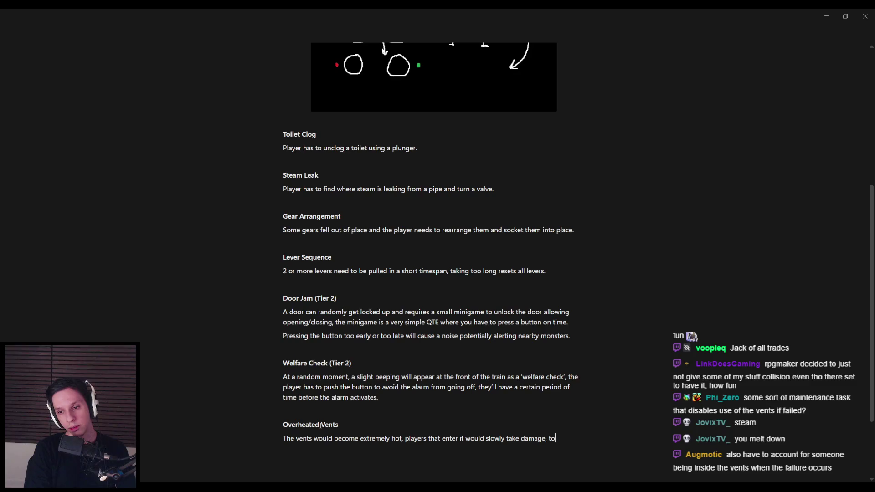
type(" bring the heat down the player needs to find an AC unit panel")
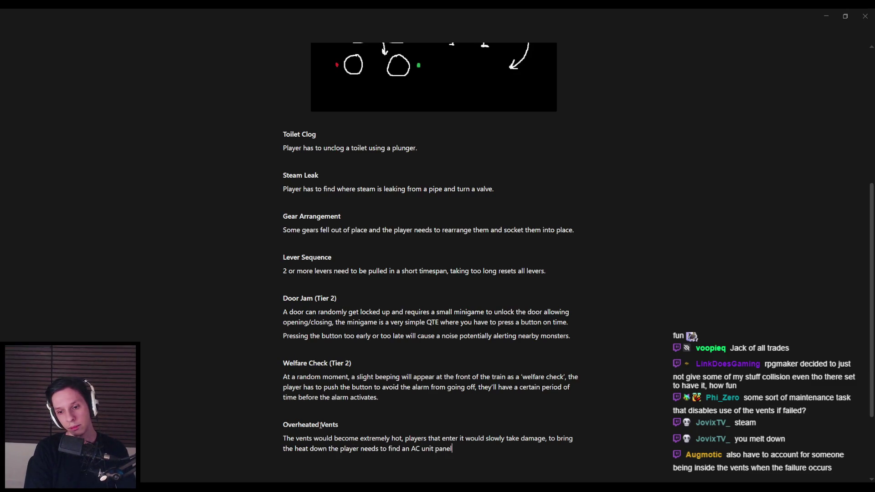
type(" and d")
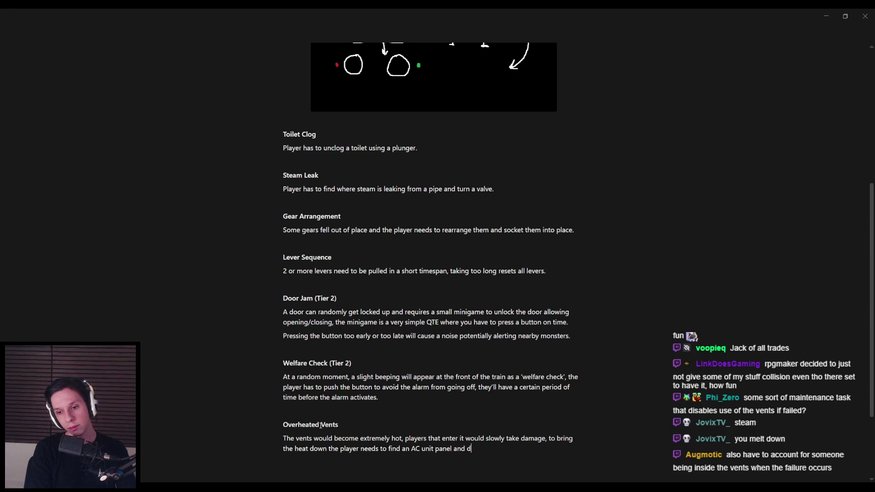
type("rag down the temperature")
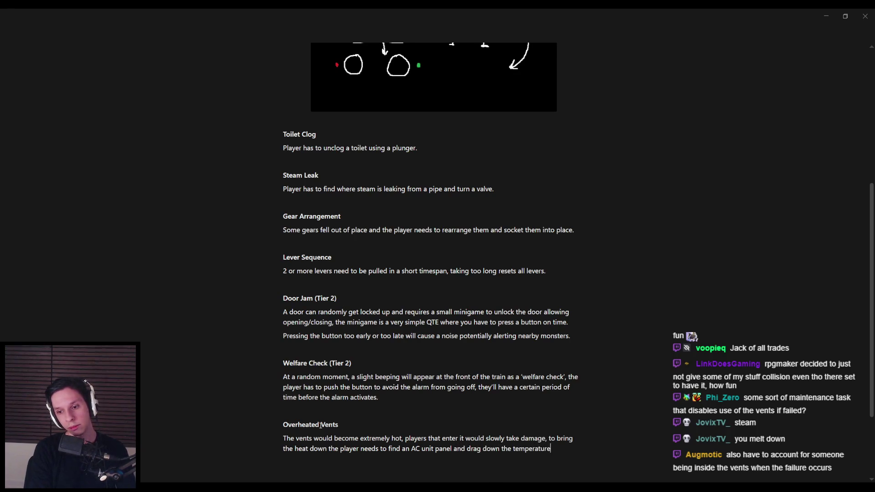
type(" u")
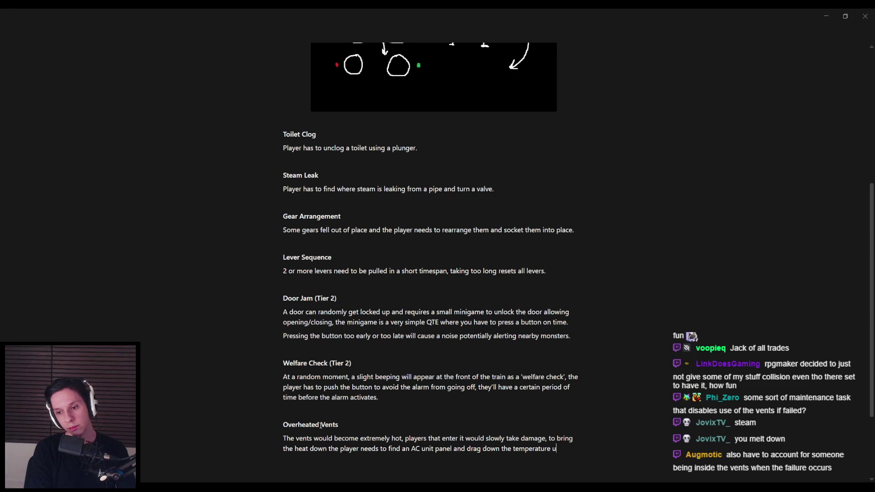
type("sing an interface.")
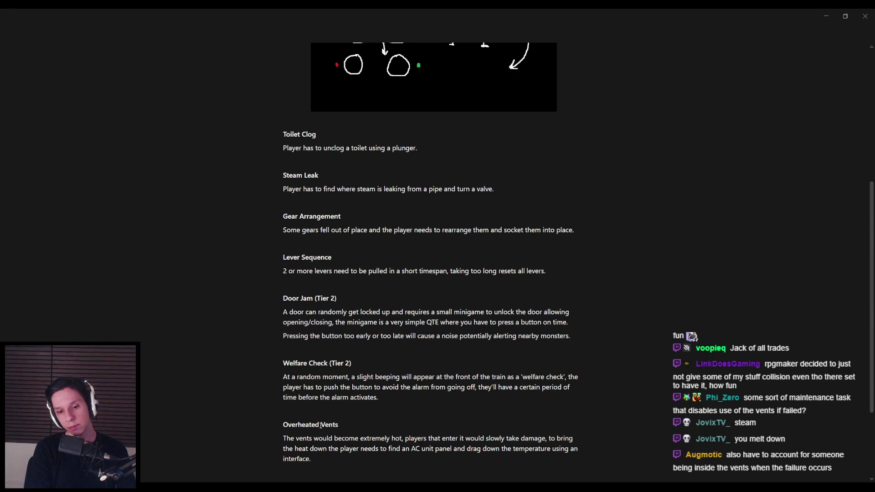
scroll(321, 425, "down", 2)
mouse_move(399, 353)
left_mouse_down()
mouse_move(565, 354)
mouse_move(335, 369)
mouse_move(529, 364)
mouse_move(562, 373)
left_mouse_up()
left_click(562, 375)
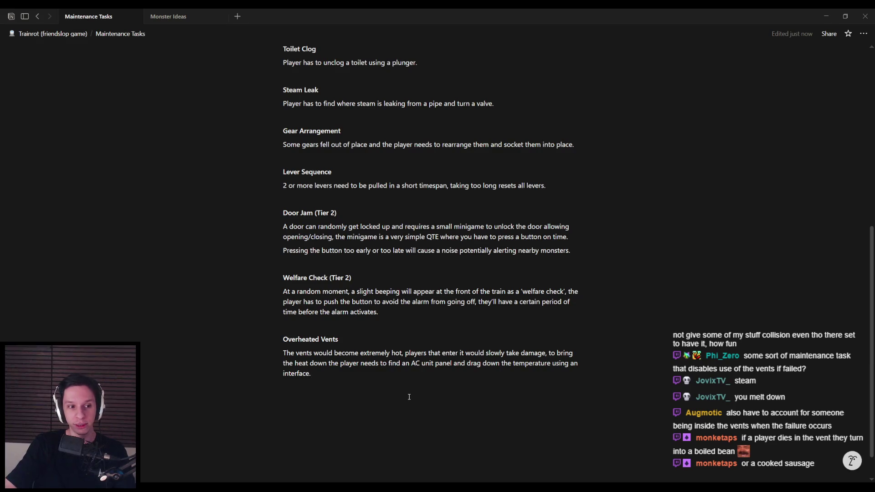
left_click(339, 339)
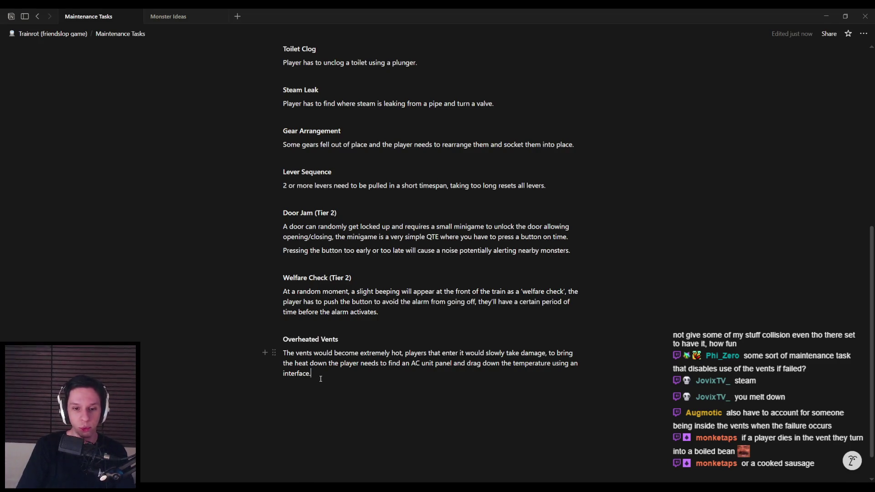
key("Escape")
left_click(338, 378)
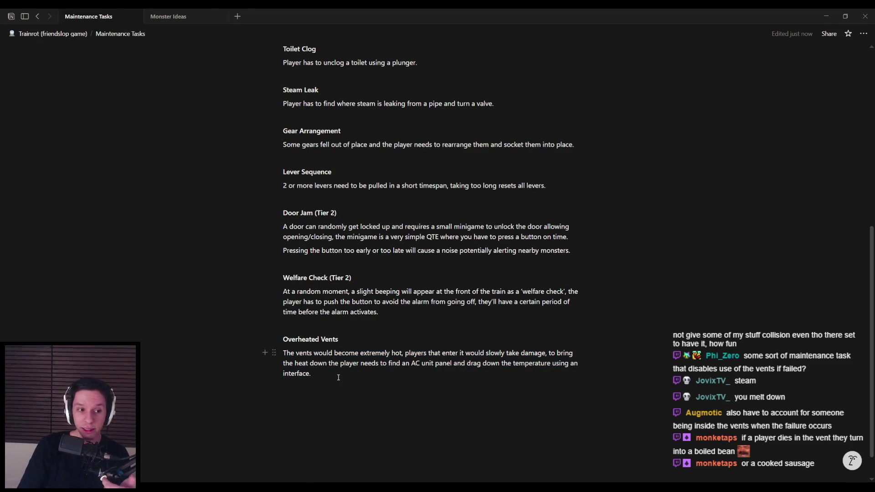
left_click(341, 407)
left_click(345, 373)
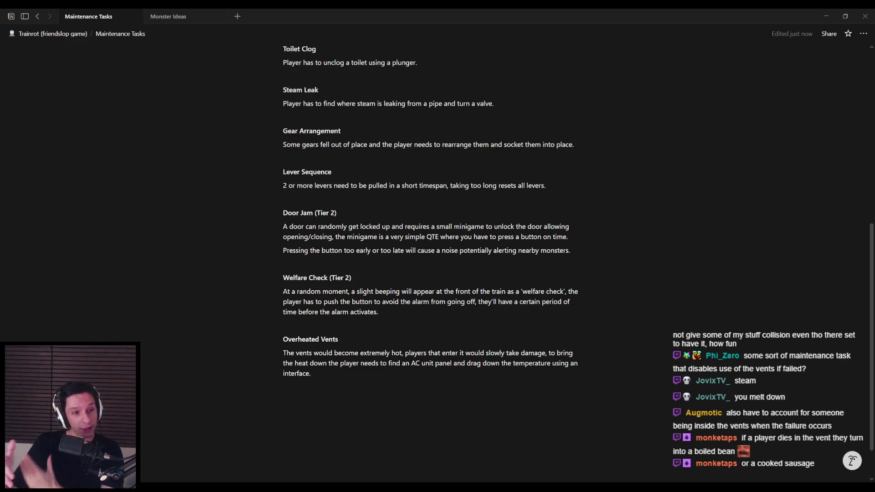
left_click(361, 375)
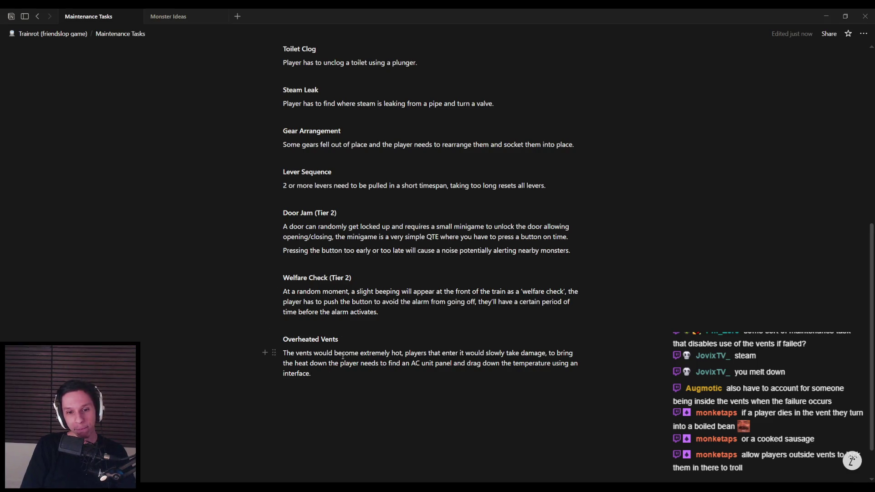
scroll(313, 371, "up", 2)
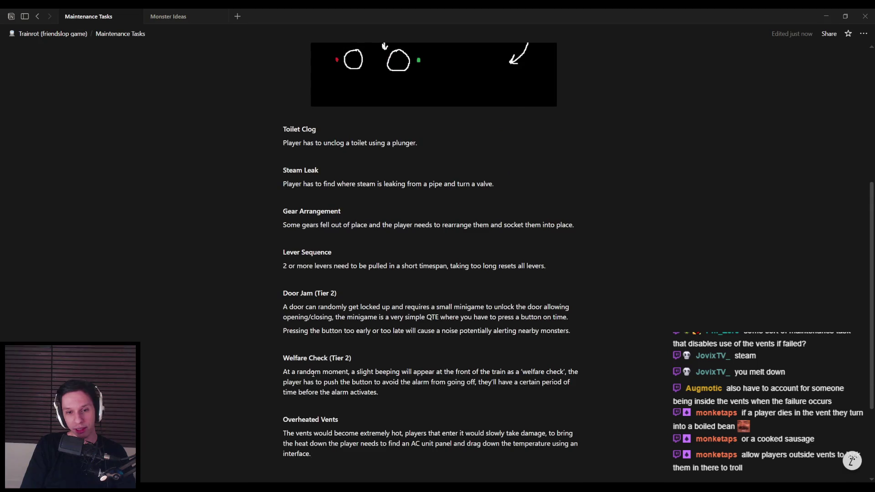
- Move the Overheated Vents block above Door Jam (Tier 2), right after Lever Sequence
scroll(313, 374, "up", 6)
scroll(311, 373, "down", 6)
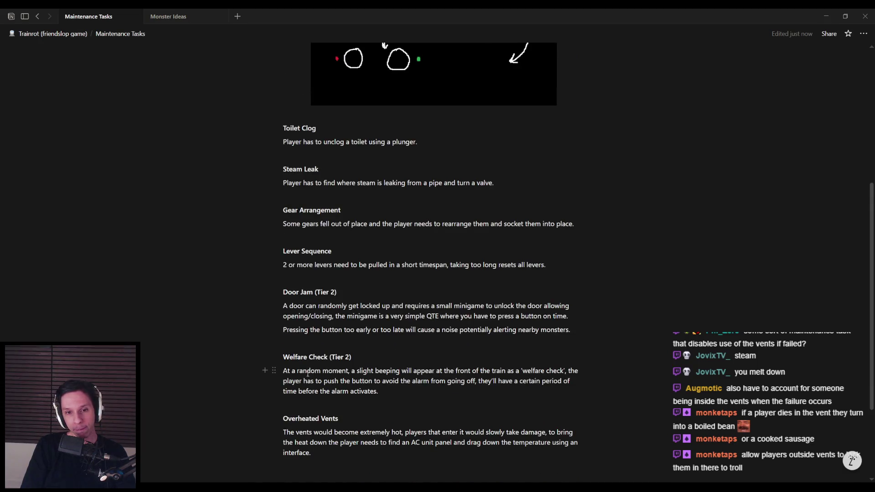
mouse_move(312, 452)
left_mouse_down()
mouse_move(283, 419)
mouse_move(282, 277)
left_mouse_up()
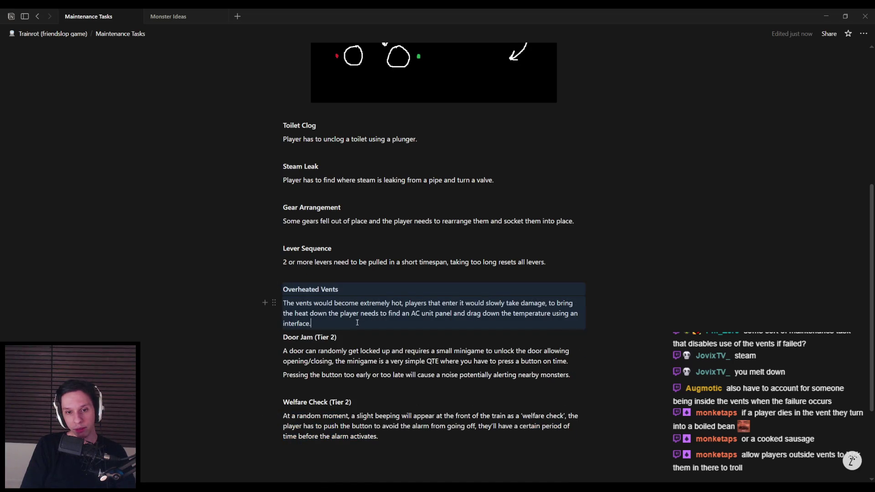
key("Return")
left_click(344, 475)
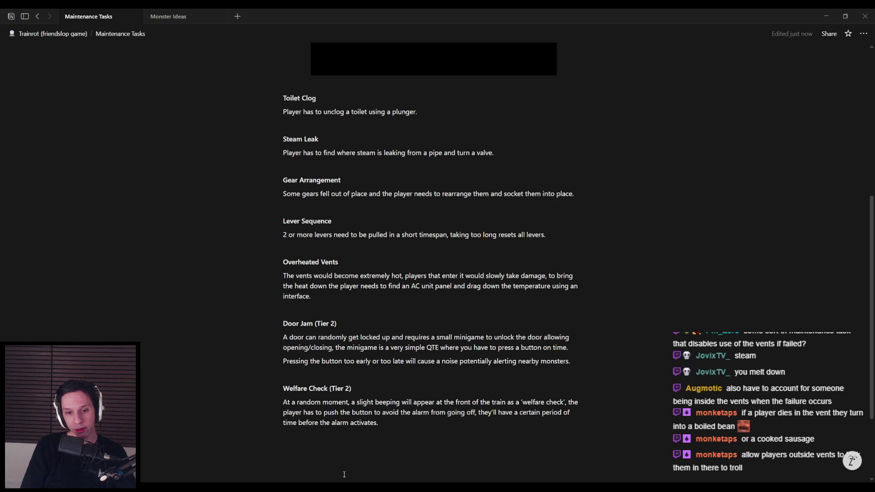
scroll(326, 397, "down", 2)
scroll(328, 396, "up", 8)
scroll(327, 397, "down", 9)
scroll(319, 390, "up", 4)
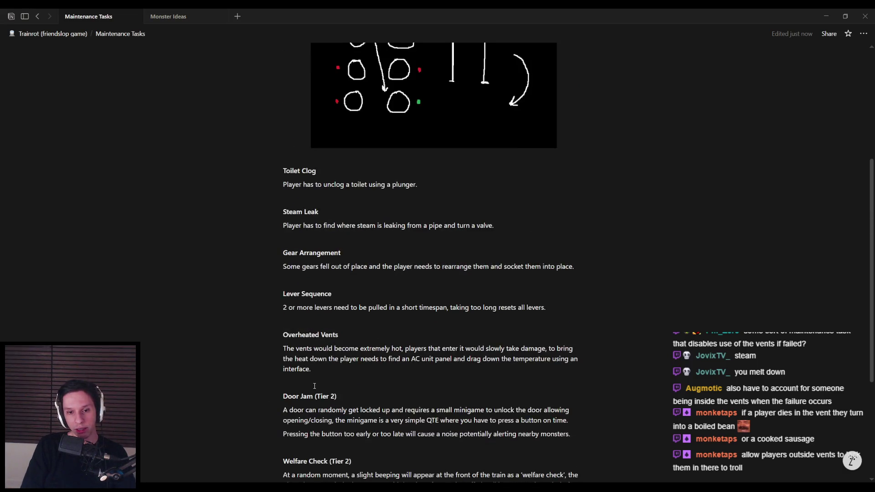
scroll(315, 386, "down", 3)
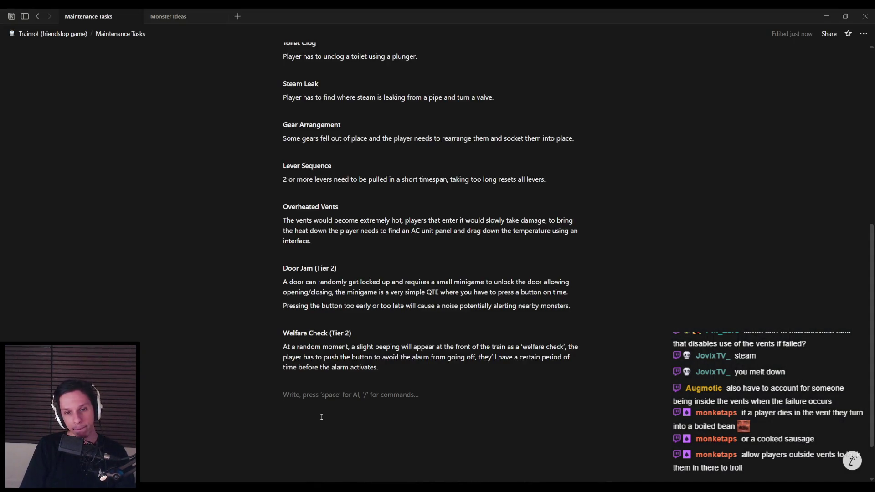
- Start a line below Welfare Check (Tier 2), check the Unreal train corridor, return to Notion
left_click(322, 417)
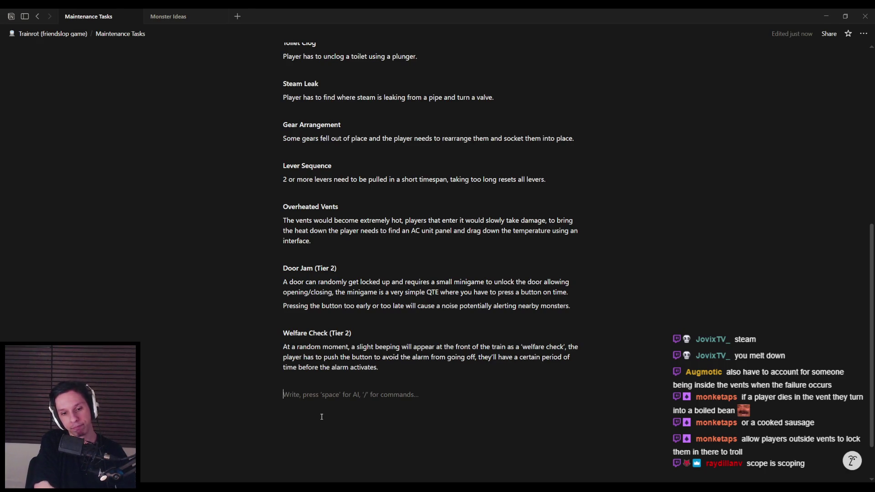
key("alt+Tab")
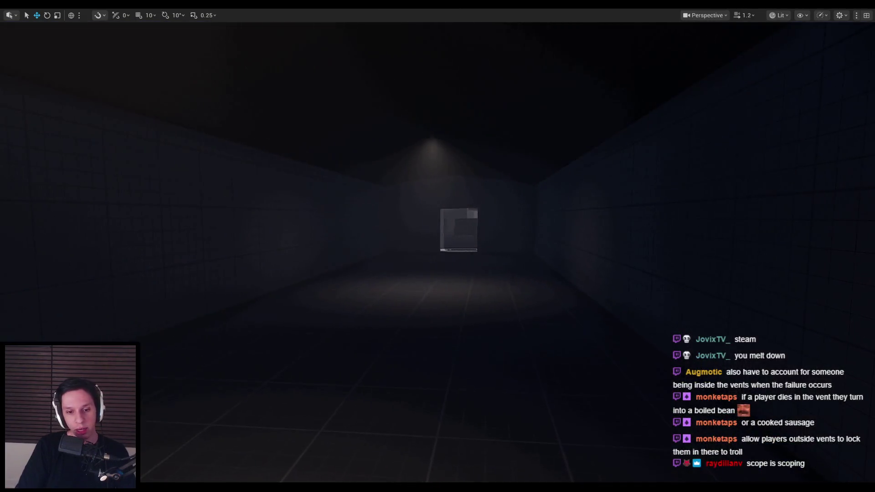
key("alt+Tab")
scroll(331, 293, "up", 3)
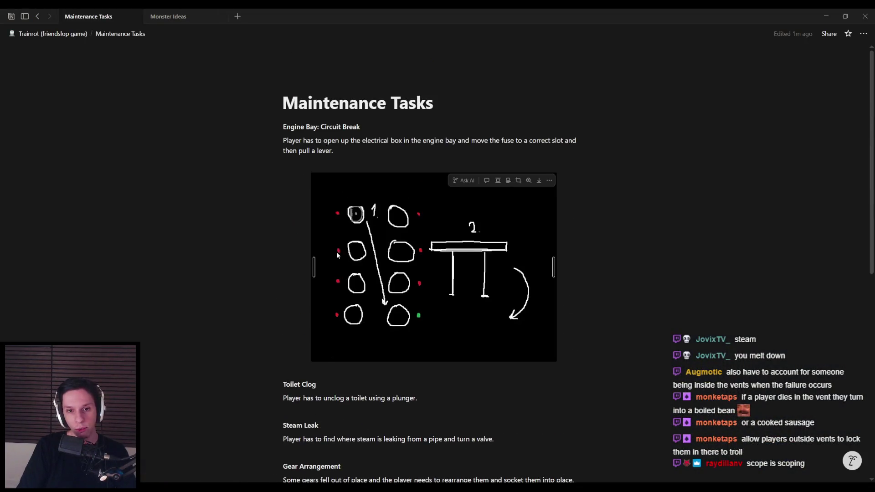
- Review the eight-task page around the Toilet Clog entry, then bring up the Unreal train level
left_click_drag(418, 398, 277, 384)
left_click(424, 397)
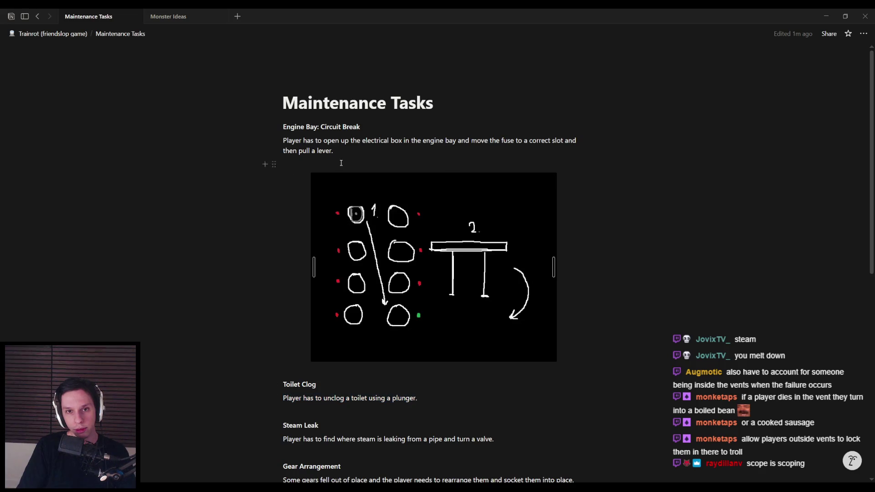
scroll(387, 379, "down", 6)
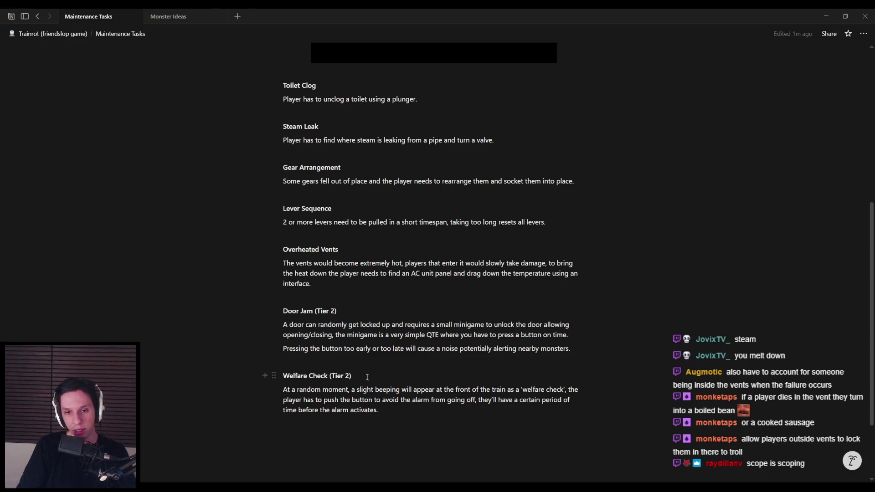
mouse_move(387, 395)
left_mouse_down()
mouse_move(283, 376)
mouse_move(387, 400)
mouse_move(381, 413)
left_mouse_up()
scroll(365, 349, "up", 2)
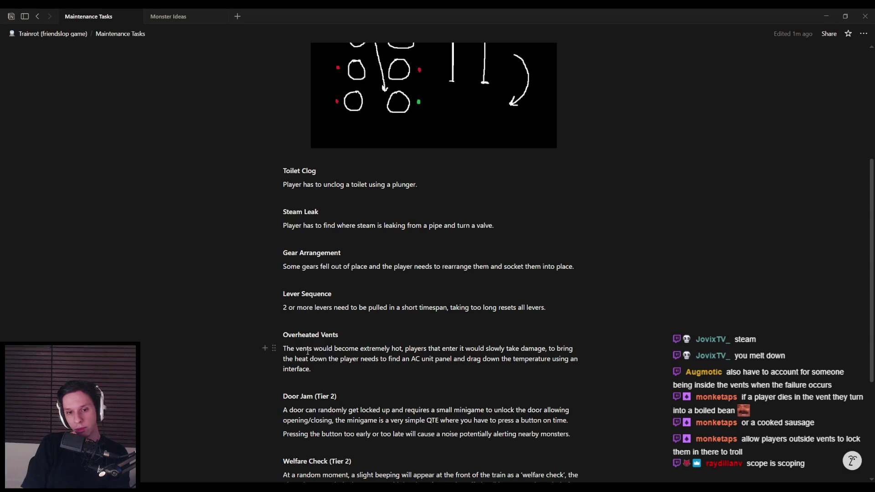
key("alt+Tab")
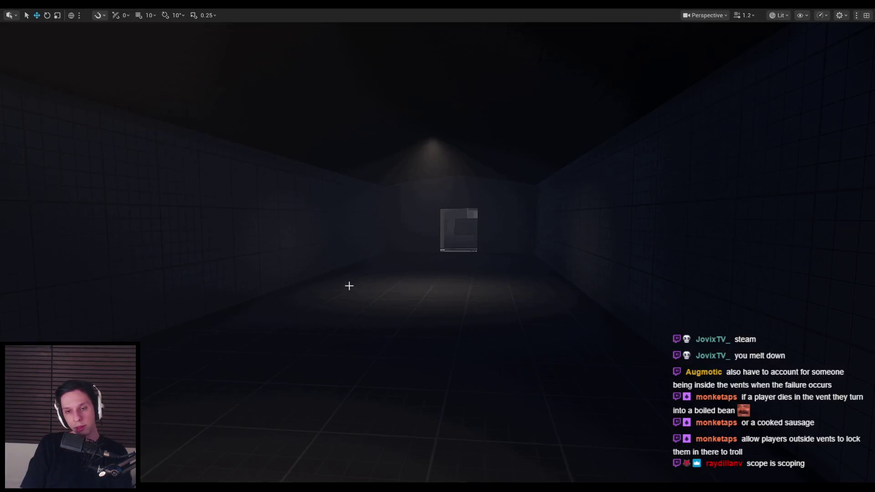
- Fly the camera through the dark room's doorway, then start Play-in-Editor with Alt+P
key("w")
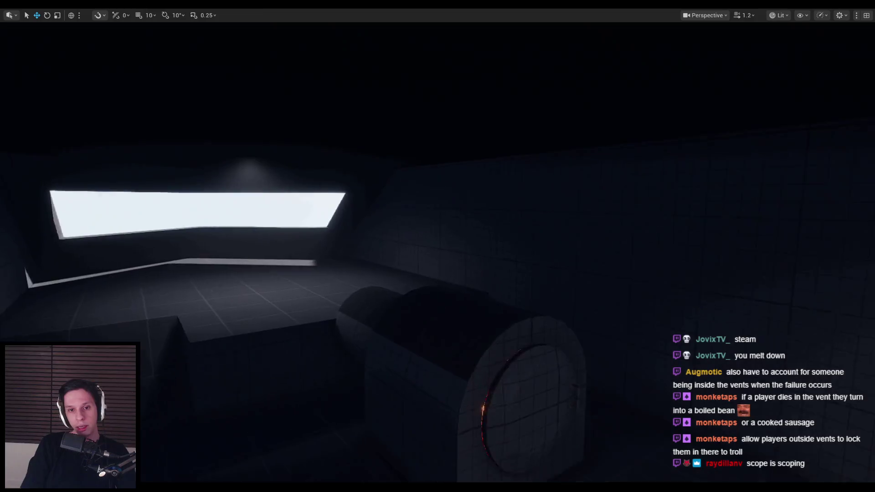
key("w")
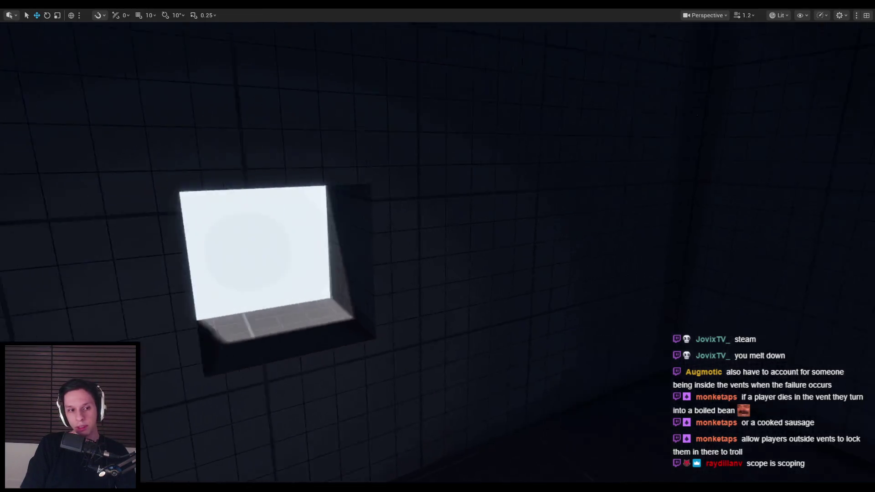
key("w")
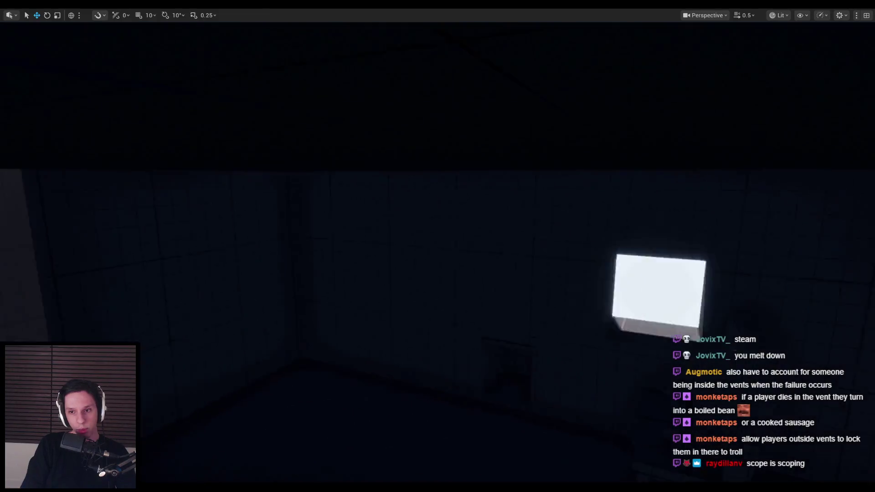
scroll(349, 286, "down", 1)
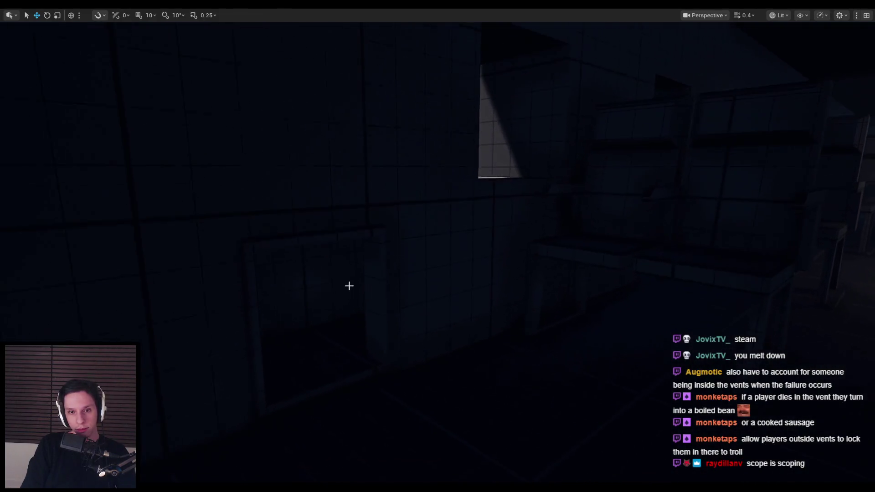
key("alt+p")
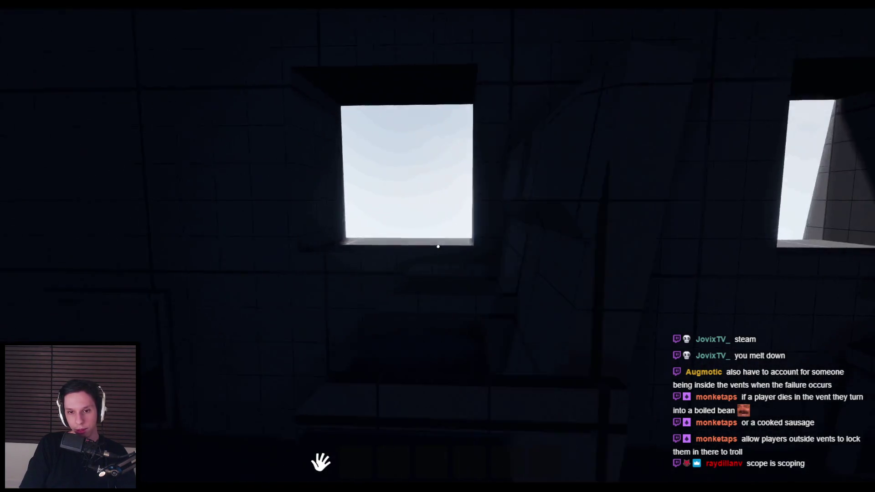
- Play-test by walking the dark corridors and vent opening to the lit doorway, then stop play
key("w")
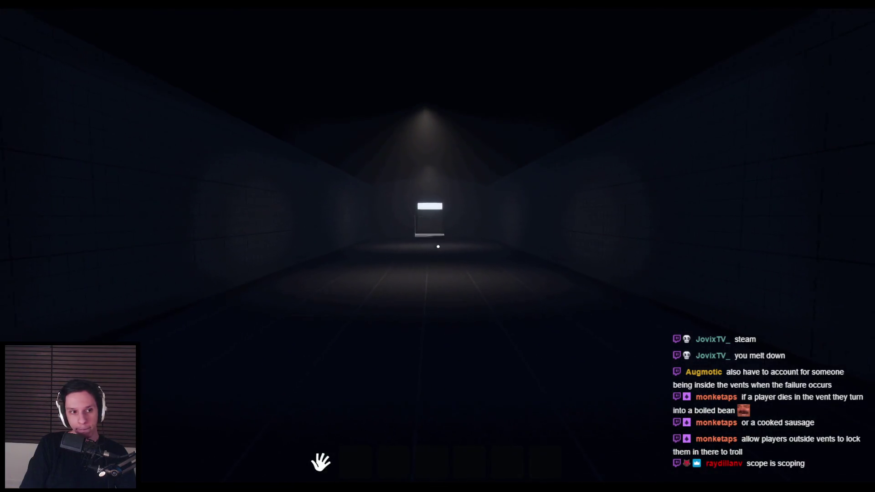
key("w")
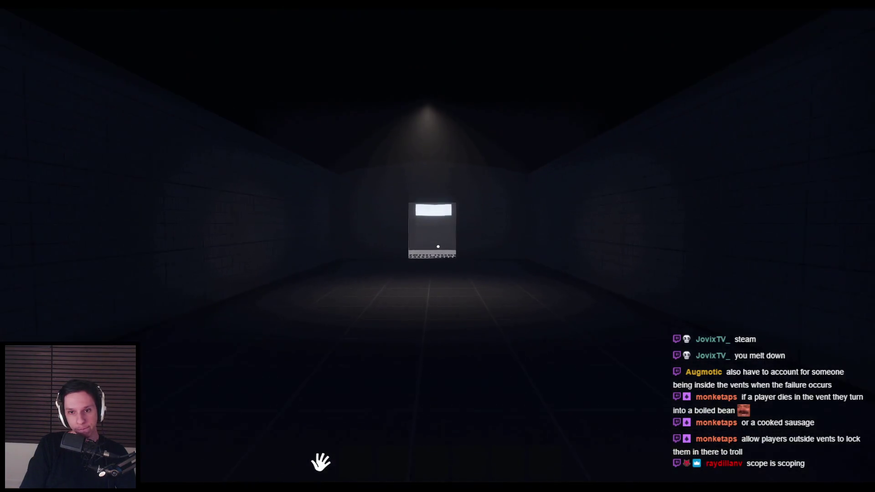
key("s")
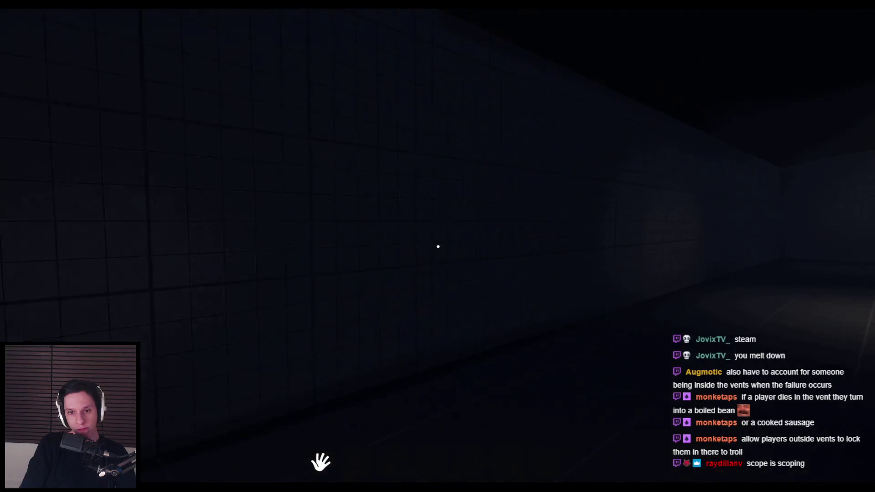
key("w")
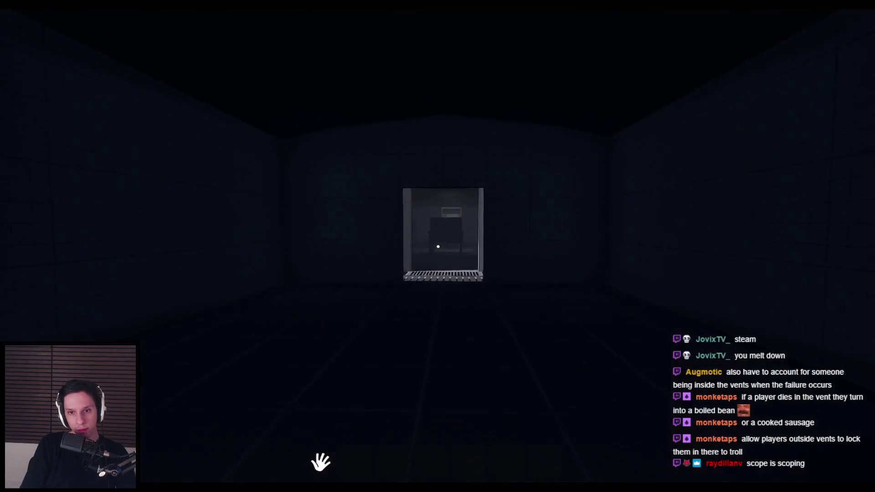
key("w")
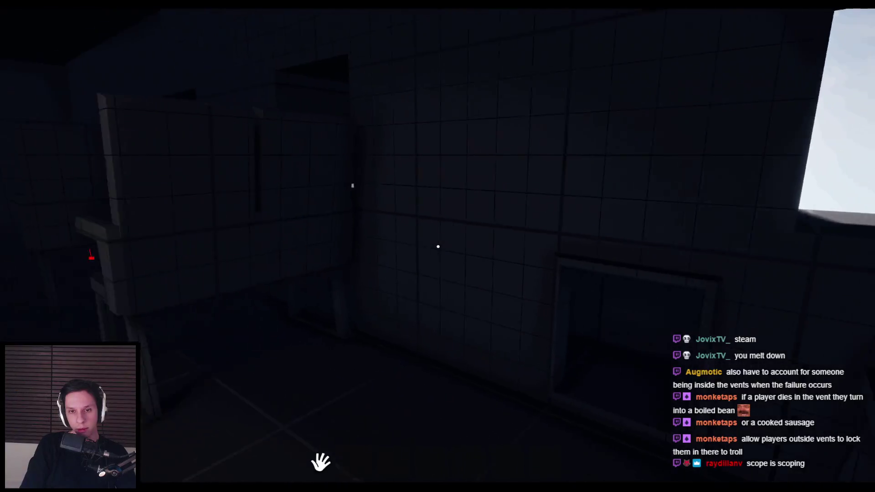
key("w")
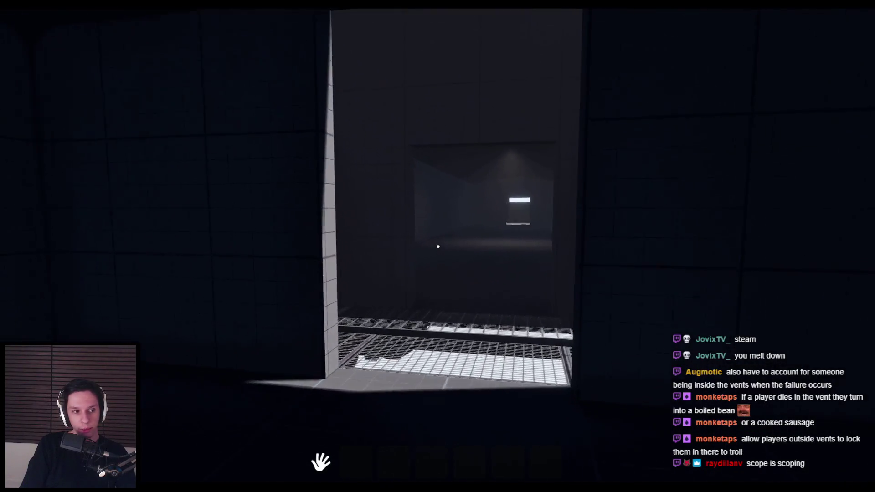
key("w")
key("w")
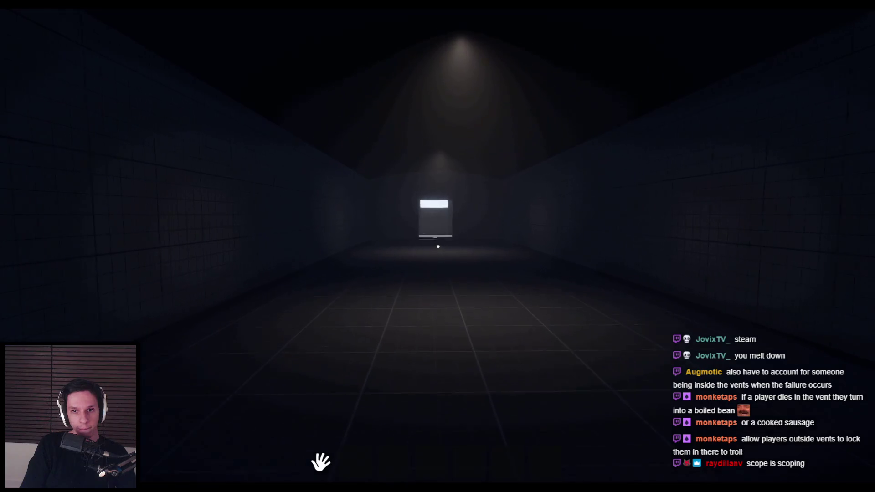
key("w")
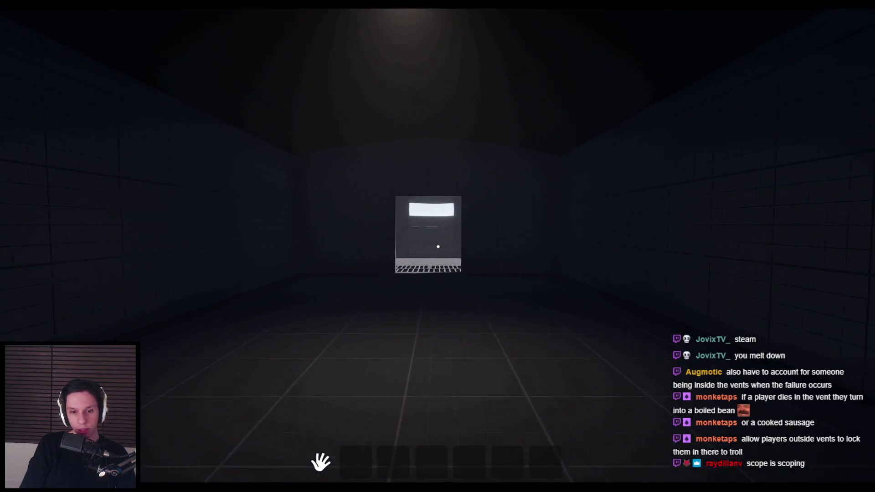
key("w")
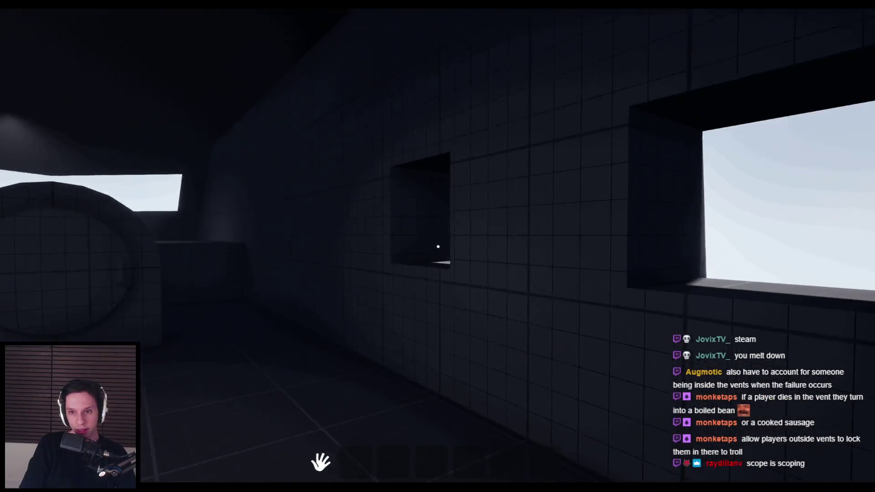
key("Escape")
- Fly the editor camera around the dark room and its two-window wall, then return to Notion
key("w")
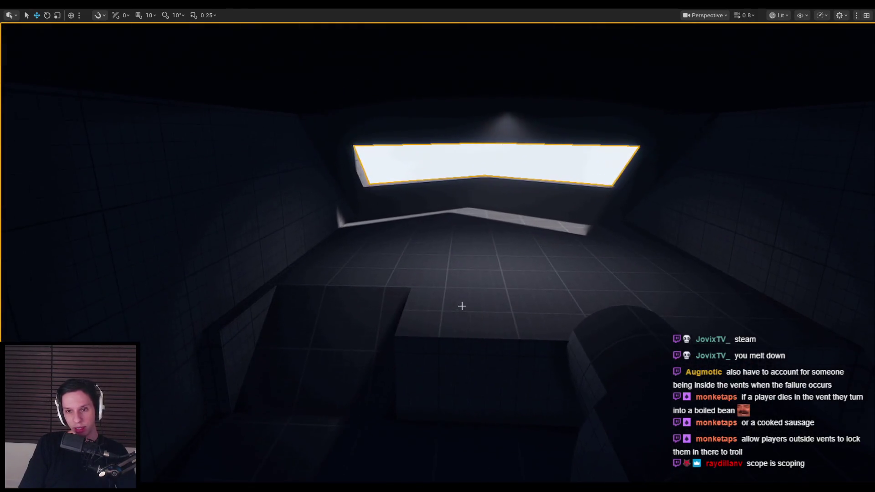
scroll(438, 246, "up", 1)
key("s")
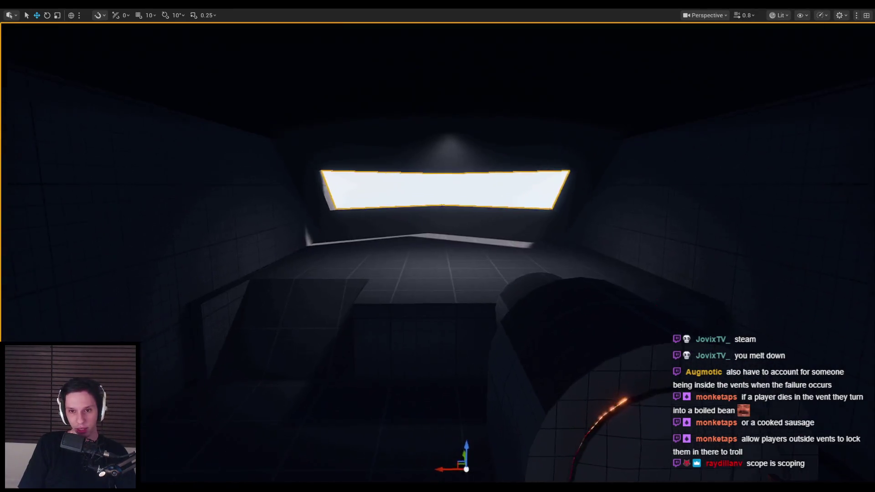
key("a")
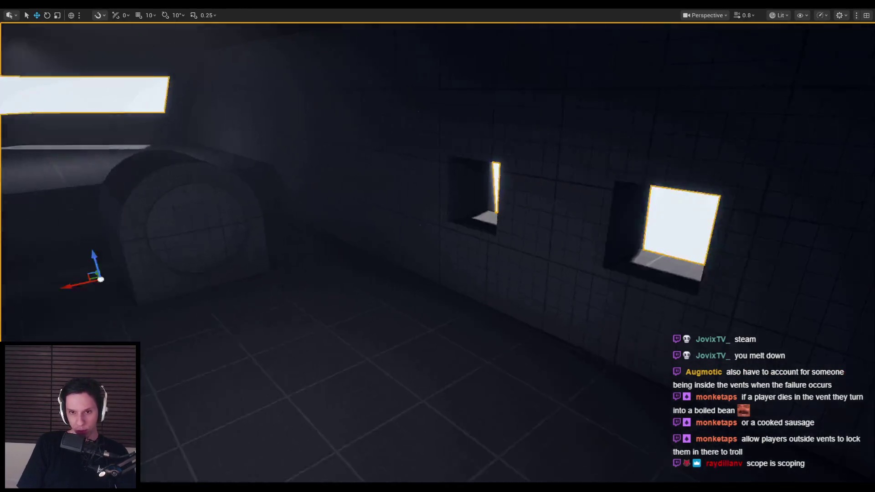
key("s")
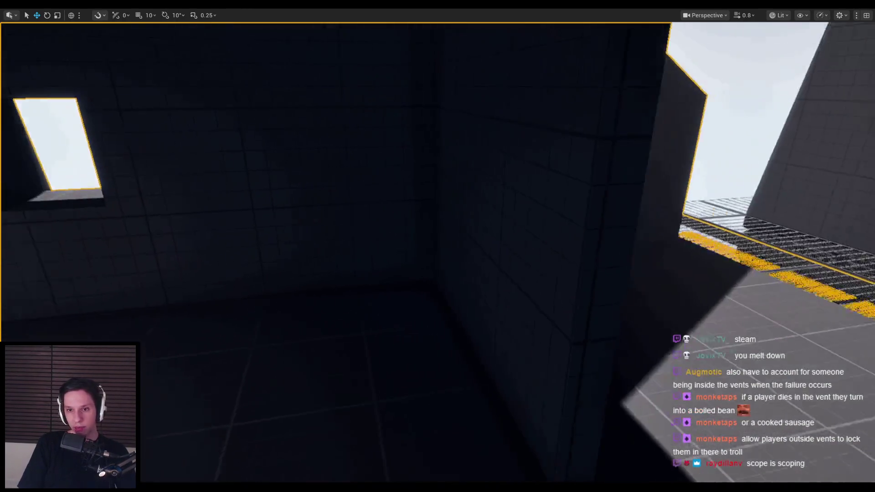
key("s")
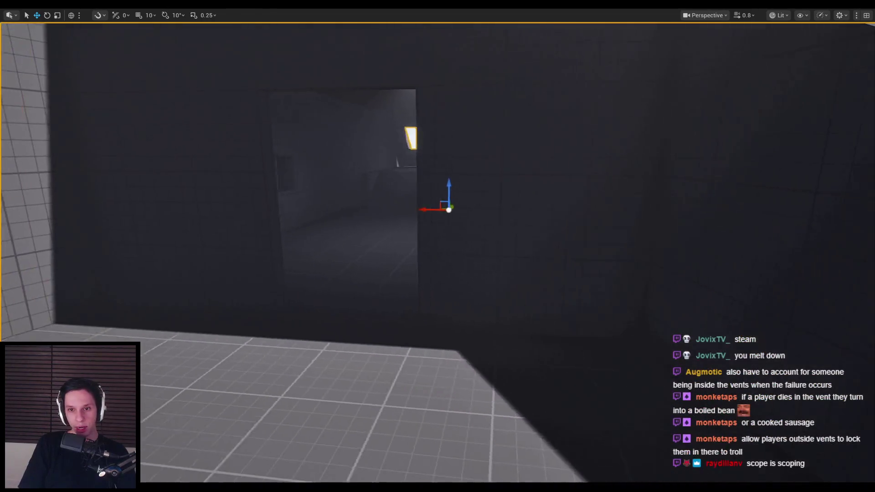
key("s")
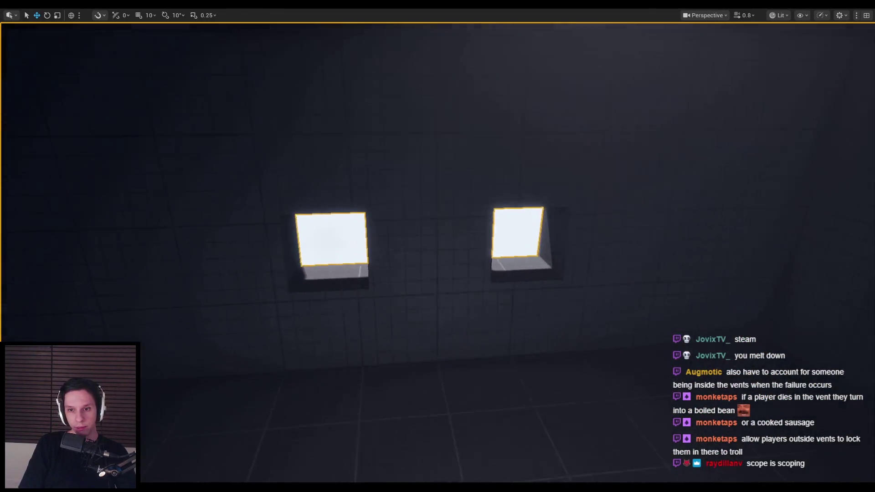
key("d")
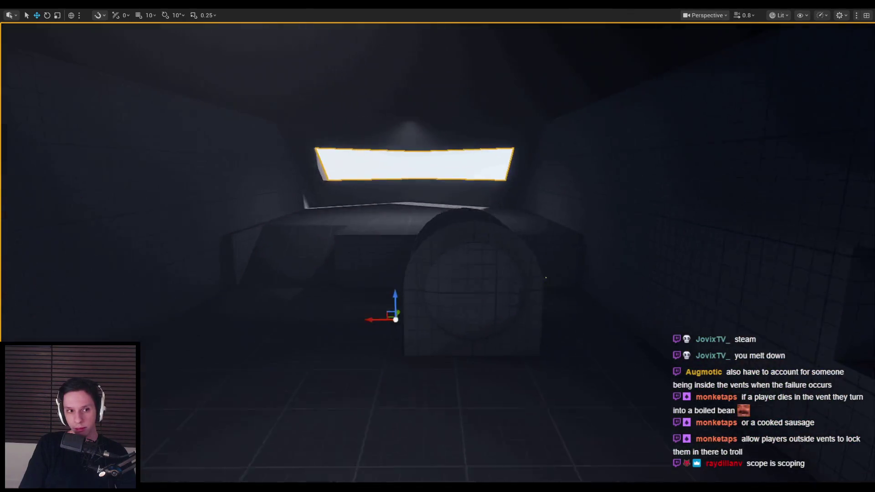
key("s")
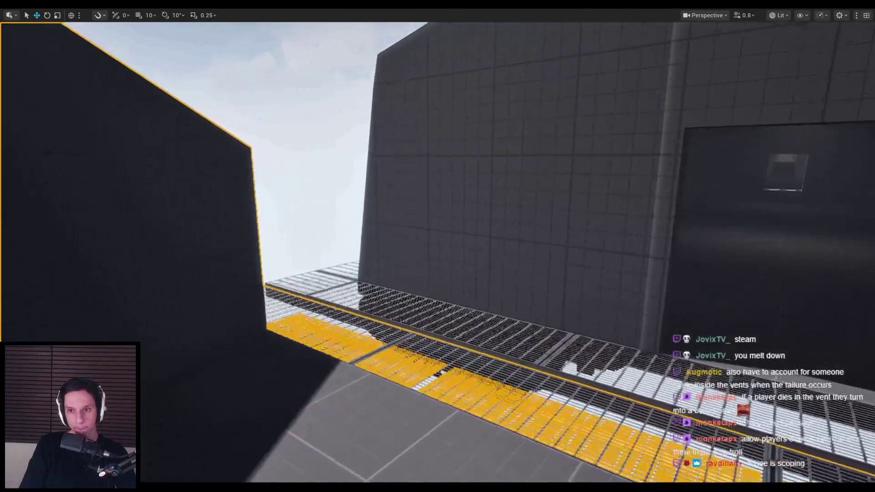
key("alt+Tab")
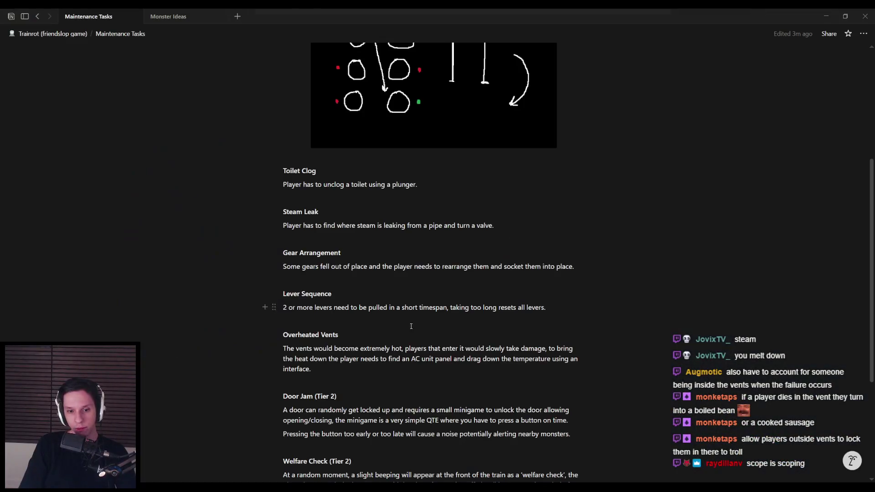
- Go back to the Trainrot (friendslop game) parent page and scroll its development checklist
scroll(328, 371, "down", 4)
scroll(327, 371, "up", 9)
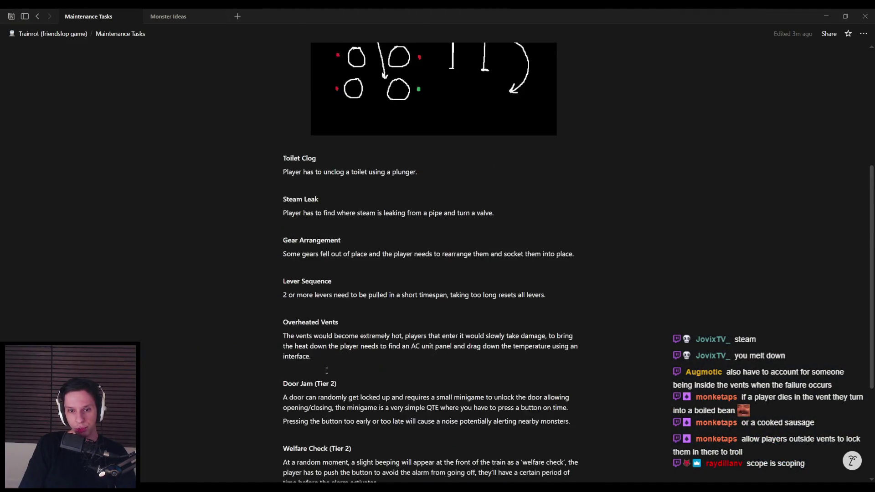
key("ctrl+bracketleft")
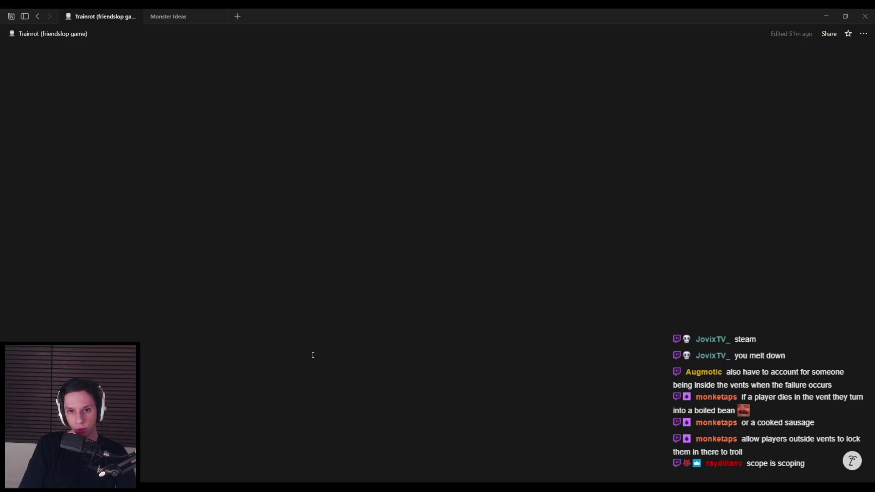
scroll(312, 355, "up", 8)
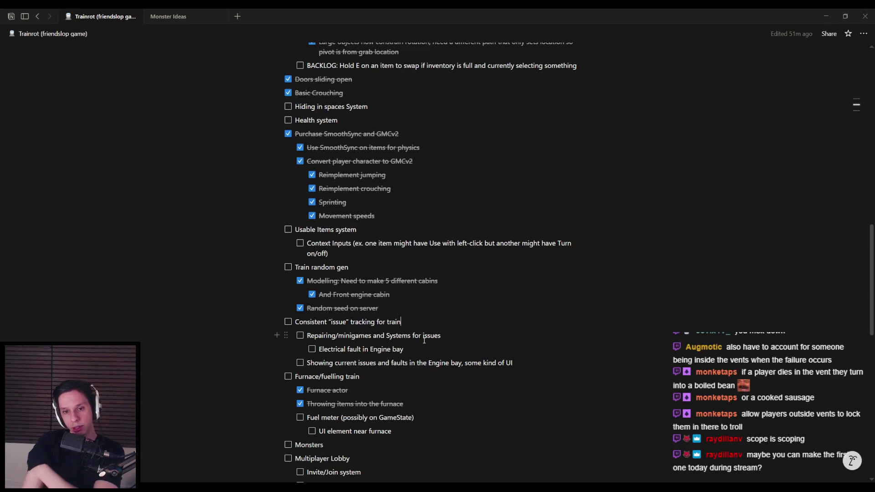
scroll(425, 340, "down", 10)
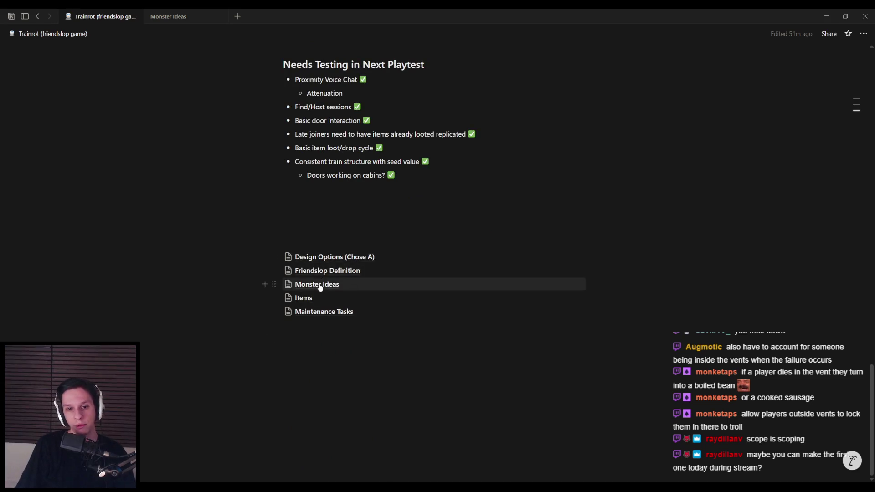
- Open the Maintenance Tasks sub-page and scroll through its tasks, from Toilet Clog to Welfare Check (Tier 2)
left_click(307, 312)
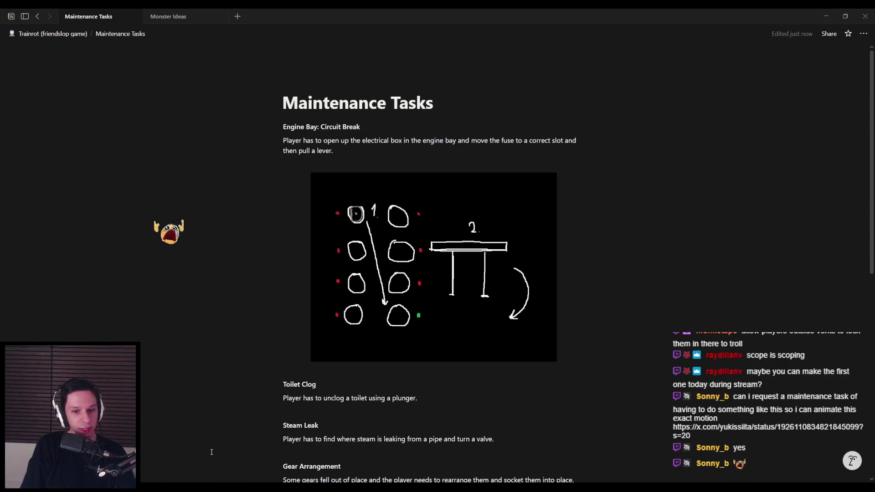
key("alt+Tab")
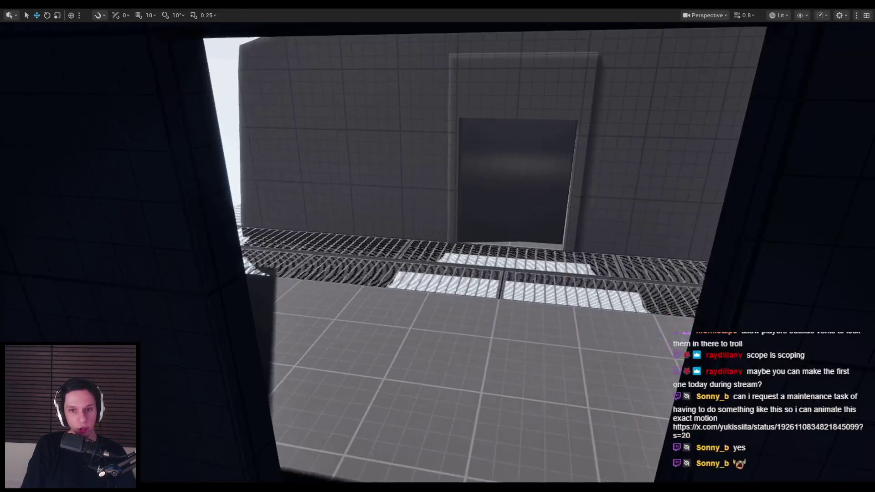
key("alt+Tab")
scroll(360, 283, "down", 7)
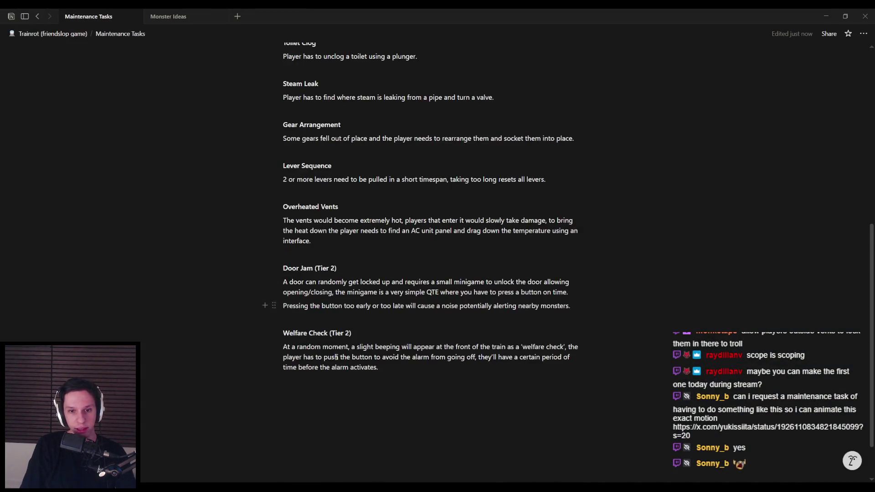
scroll(359, 284, "up", 3)
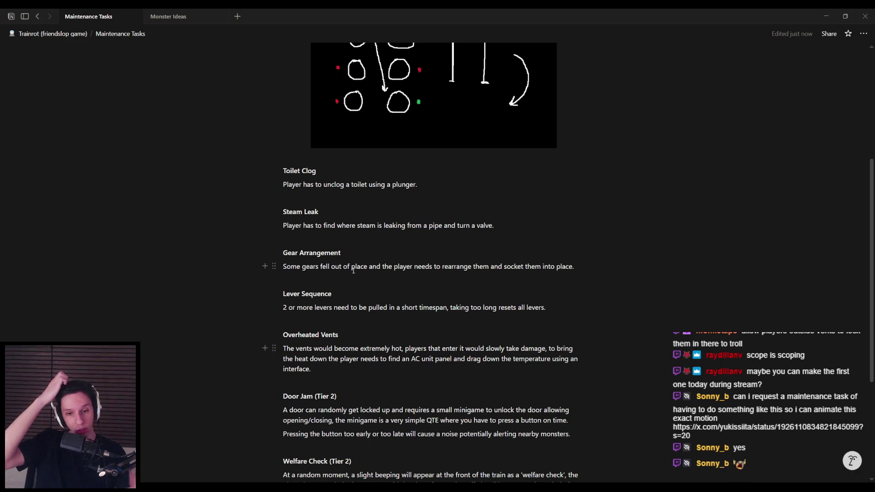
scroll(358, 264, "down", 4)
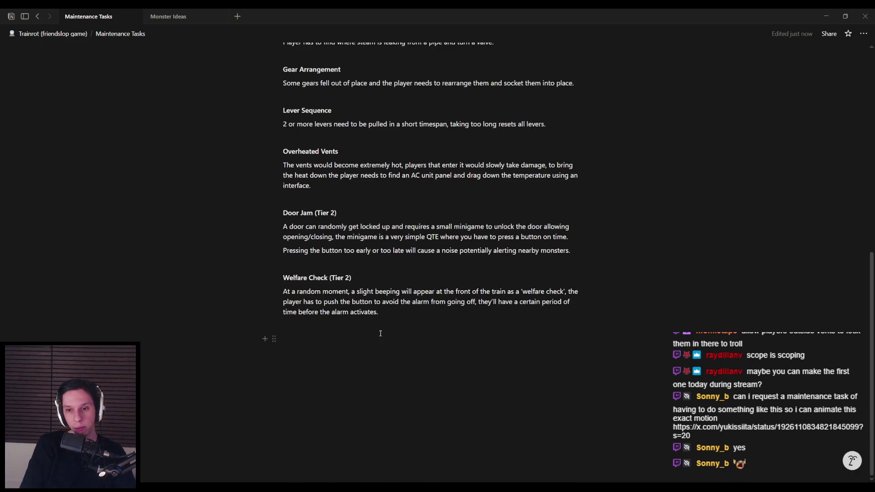
scroll(396, 406, "up", 6)
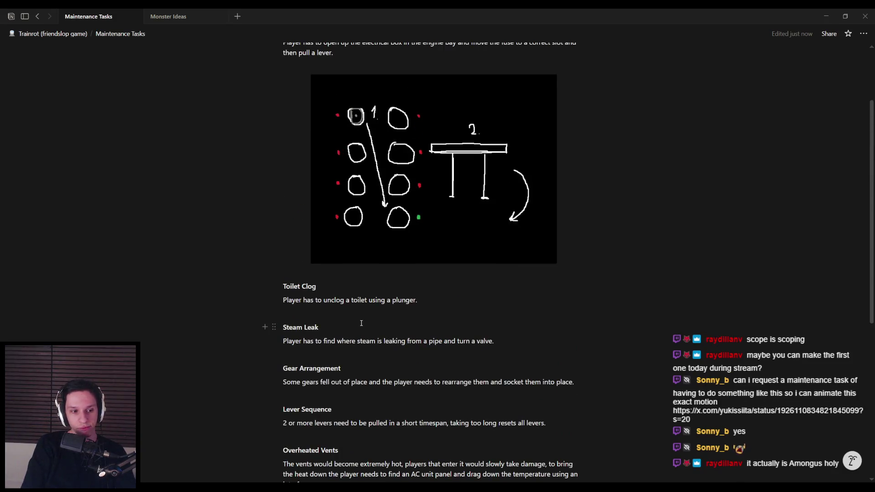
scroll(362, 323, "down", 5)
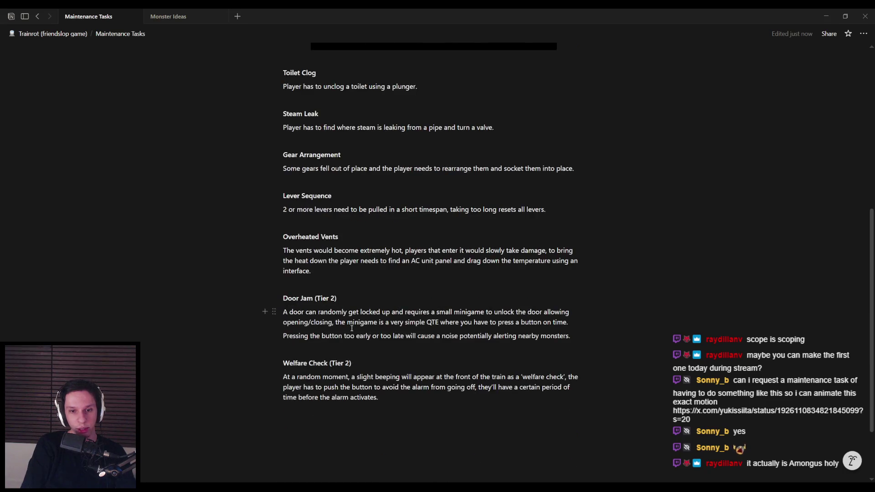
scroll(351, 328, "up", 3)
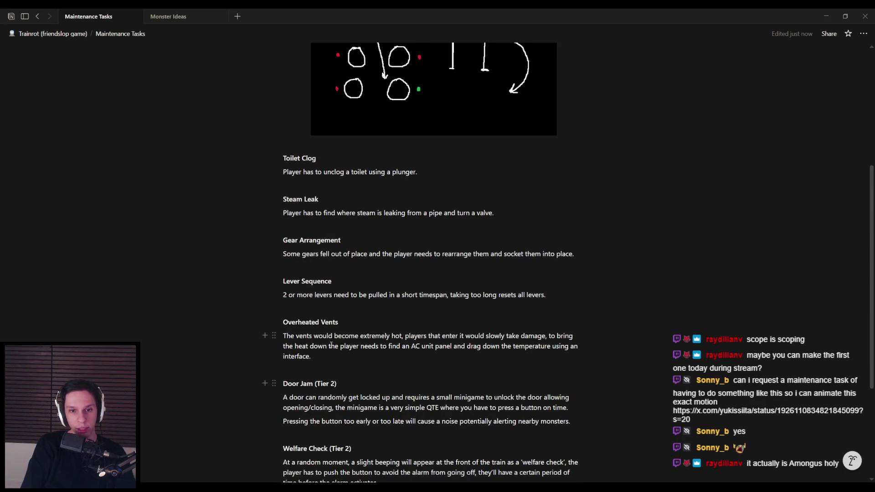
scroll(349, 304, "up", 4)
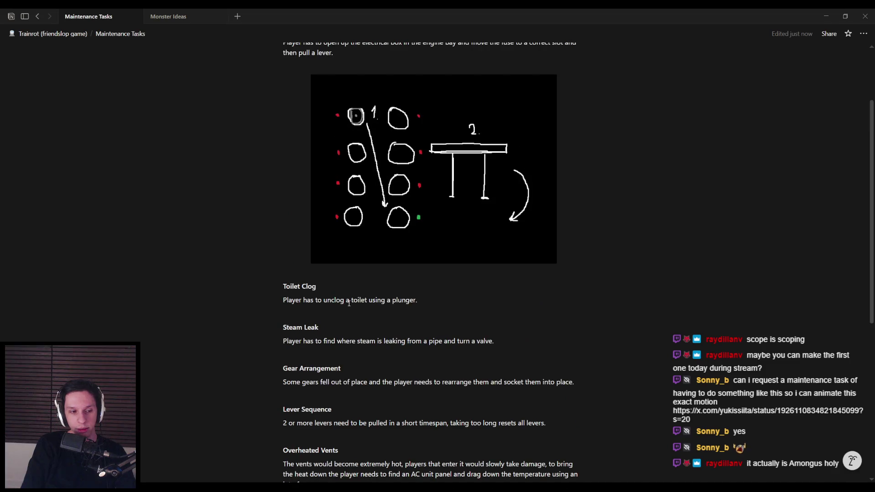
scroll(348, 303, "up", 2)
scroll(348, 303, "down", 3)
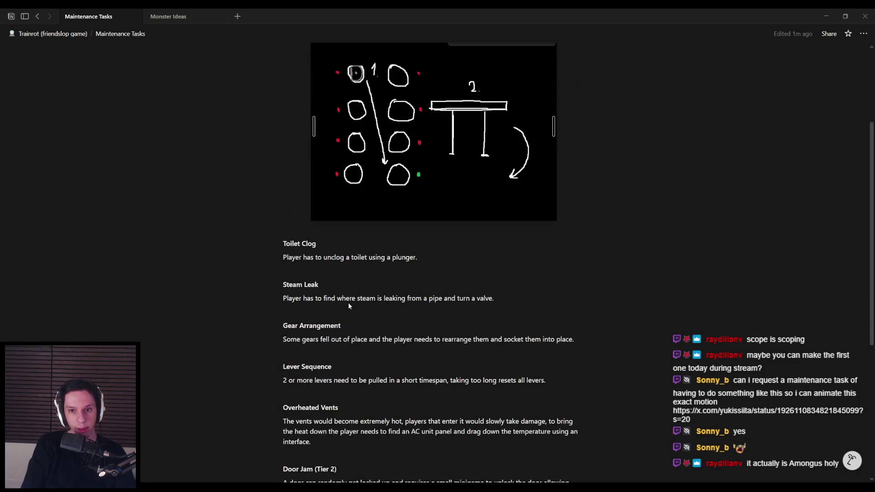
scroll(329, 272, "down", 5)
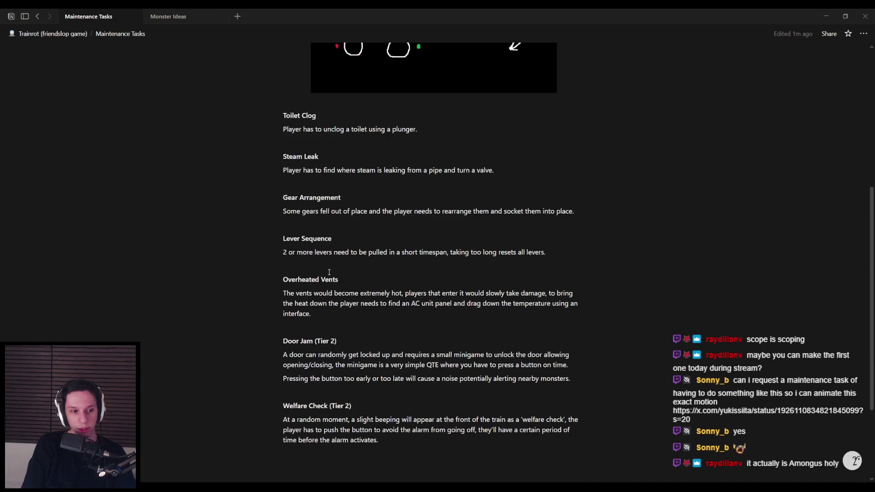
scroll(339, 293, "up", 8)
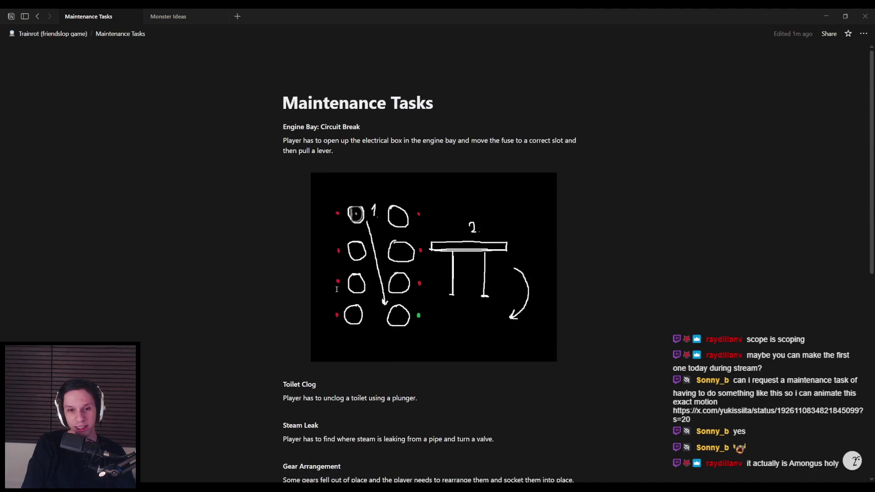
scroll(317, 360, "down", 3)
scroll(317, 360, "down", 6)
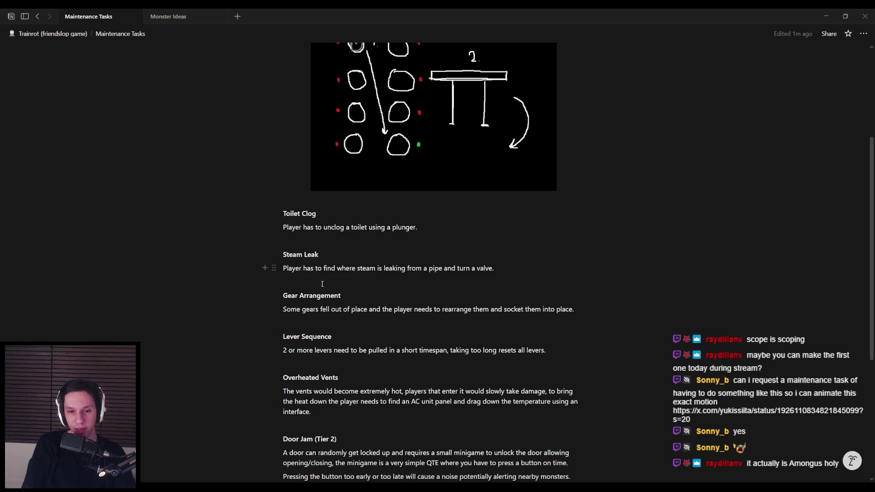
scroll(332, 324, "up", 5)
scroll(333, 325, "up", 4)
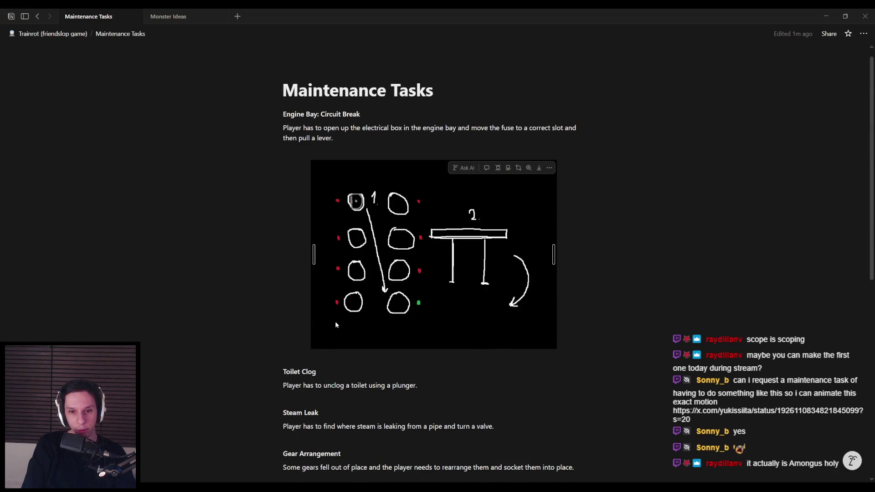
scroll(335, 237, "down", 3)
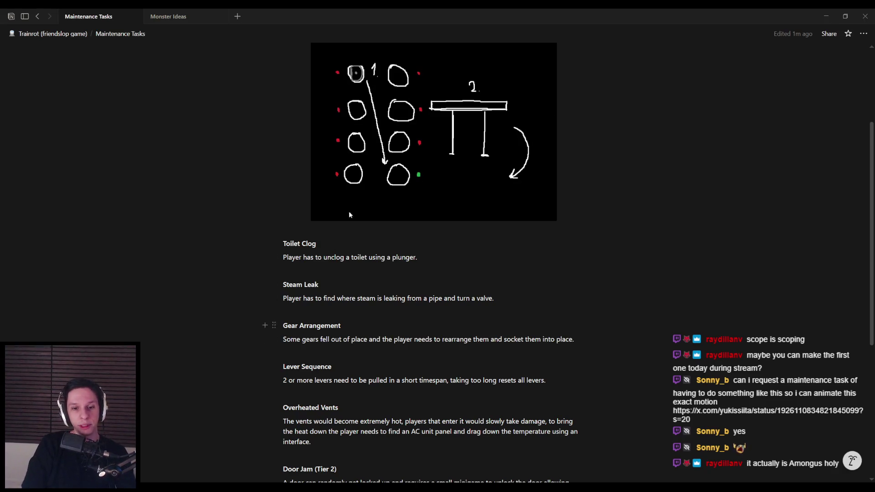
scroll(341, 350, "down", 1)
scroll(342, 351, "down", 4)
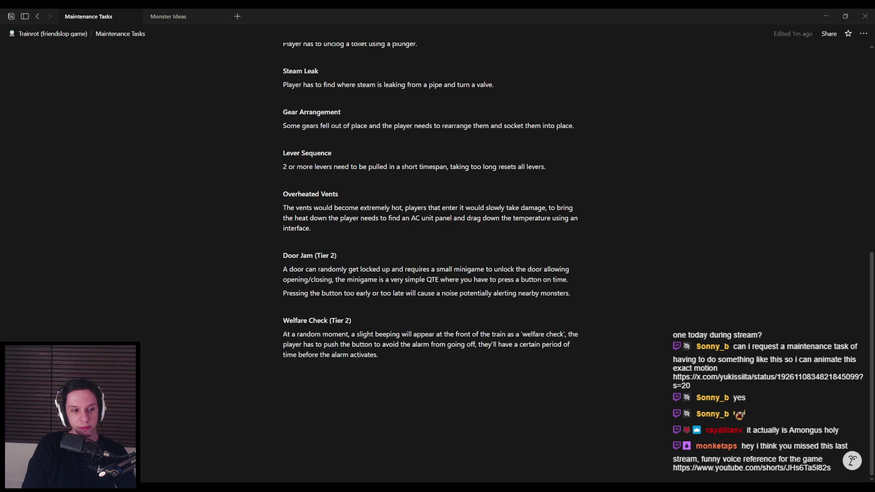
scroll(289, 201, "down", 1)
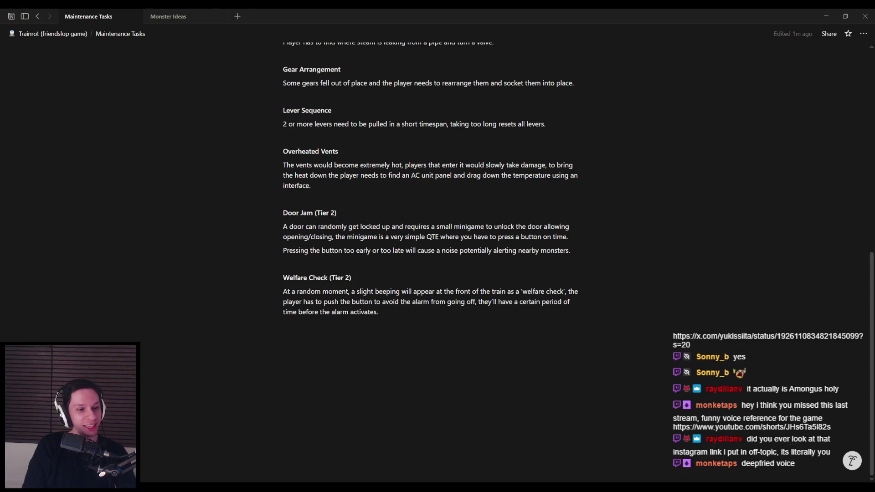
key("alt+Tab")
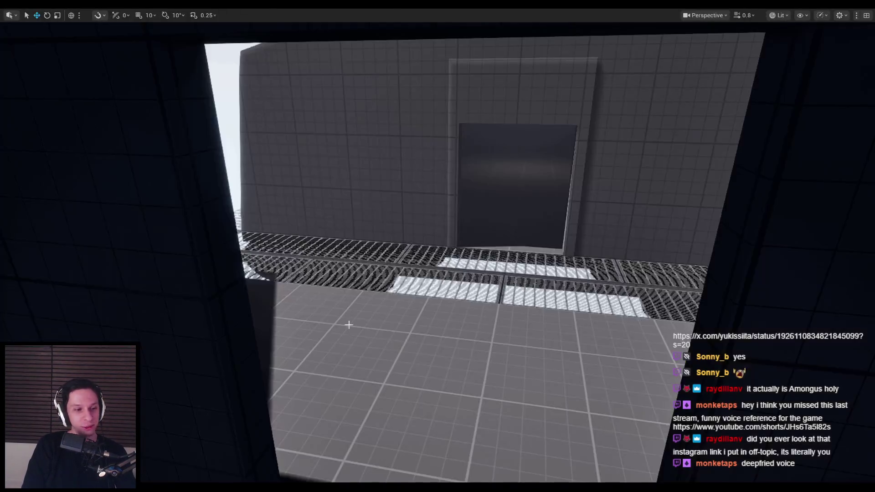
- Fly the viewport camera through the train level's grey hallway, dark rooms and corridor to a doorway
key("w")
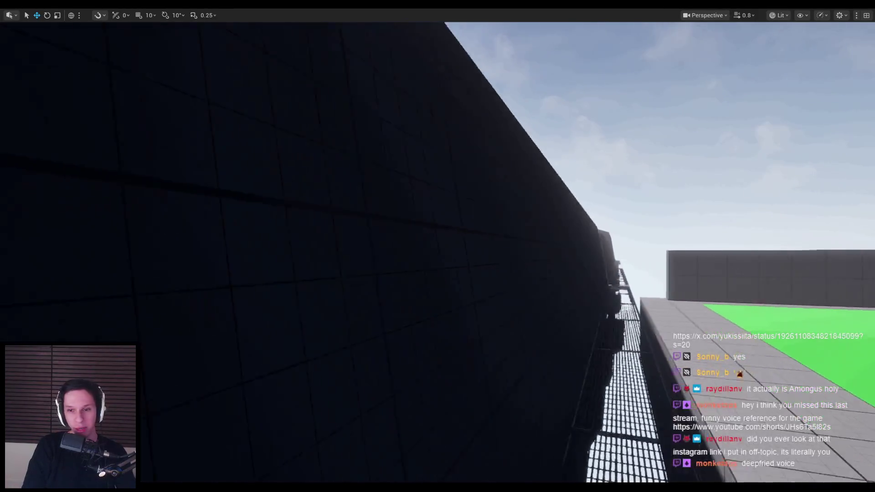
key("w")
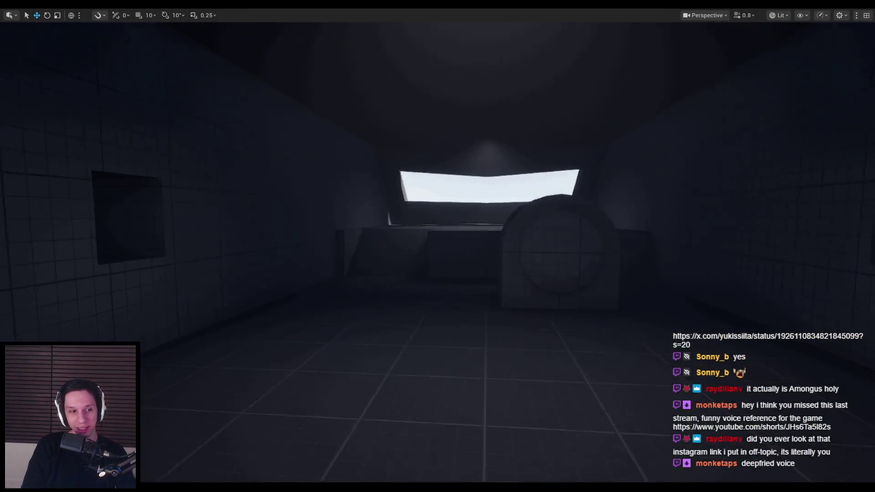
key("w")
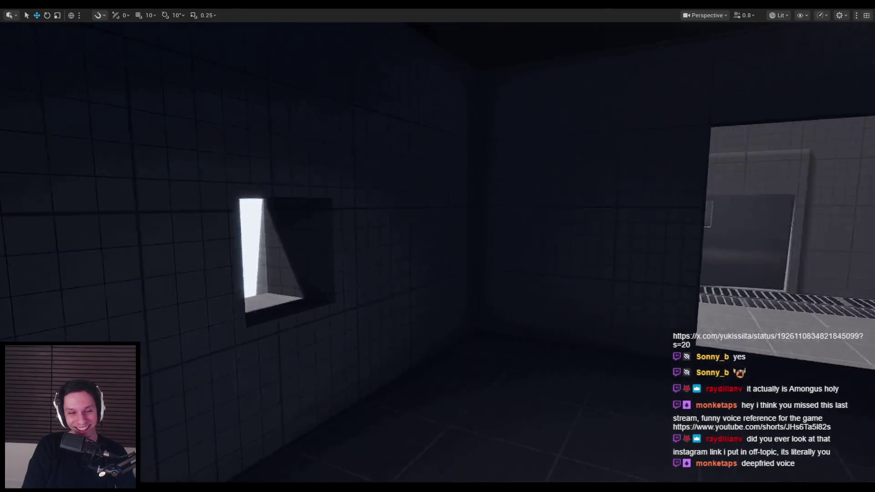
key("w")
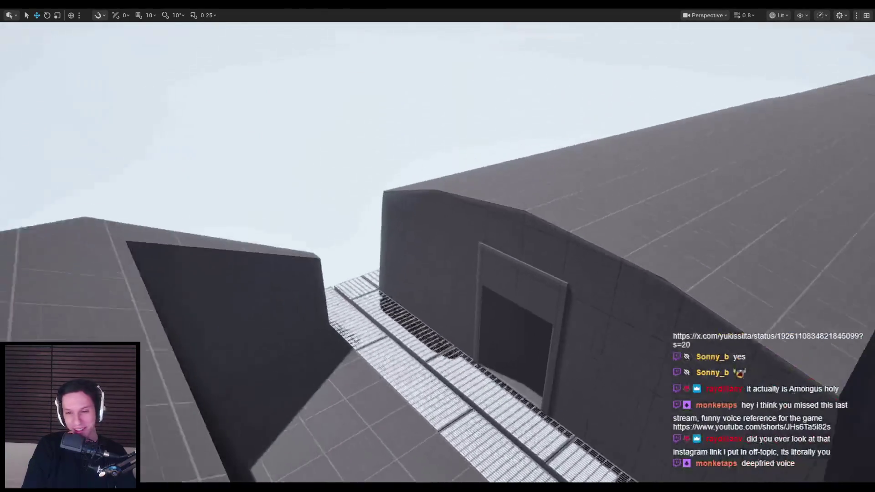
key("w")
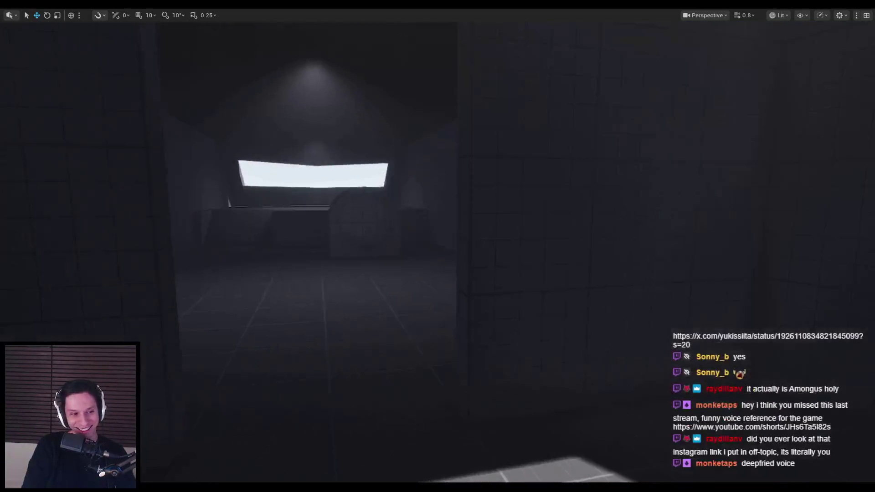
key("w")
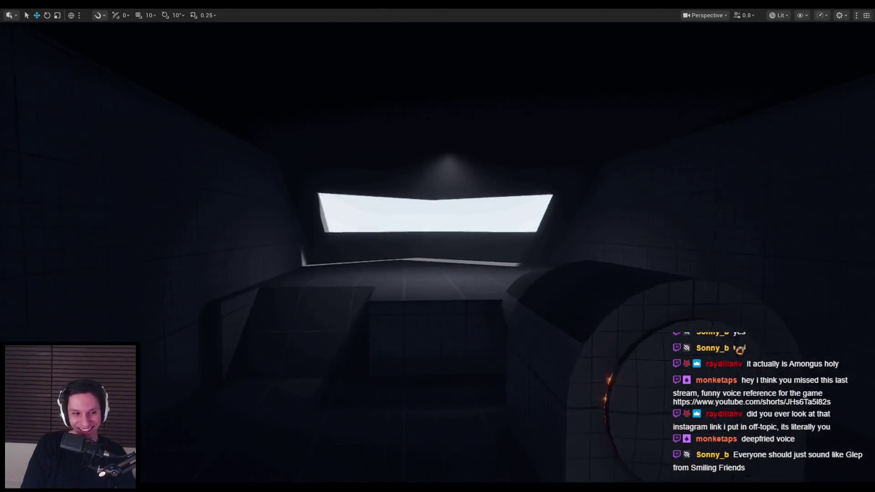
key("s")
key("w")
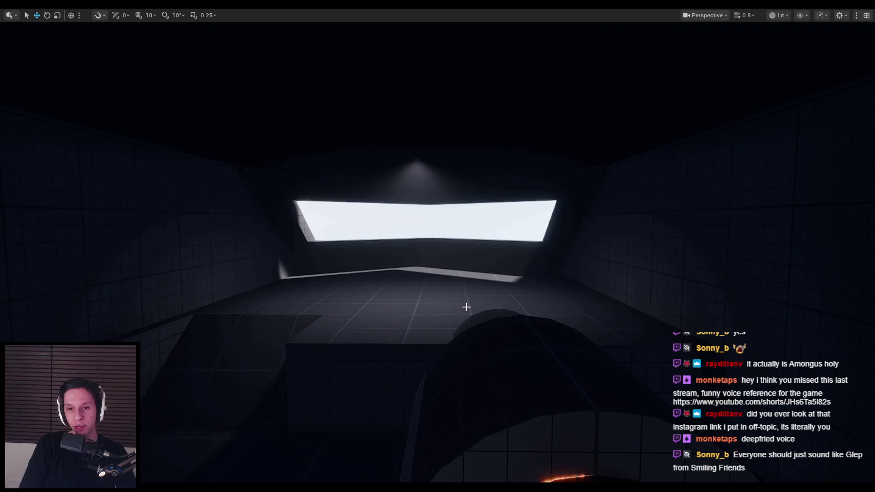
key("w")
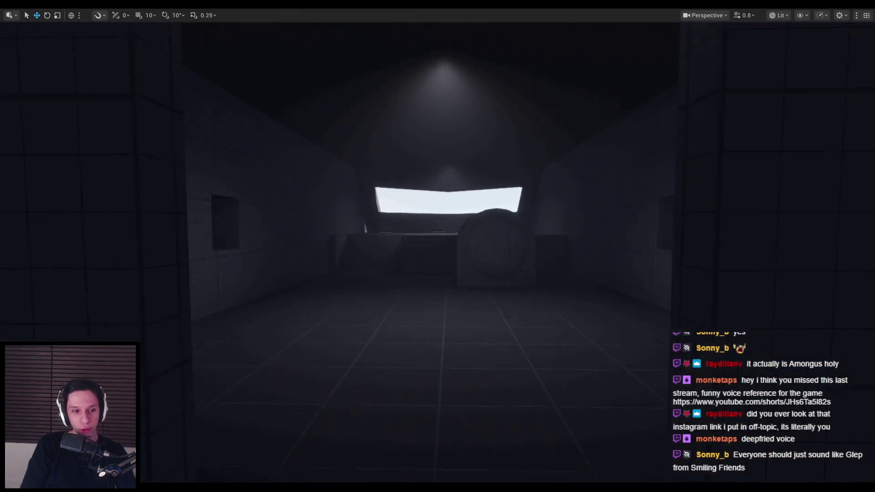
key("s")
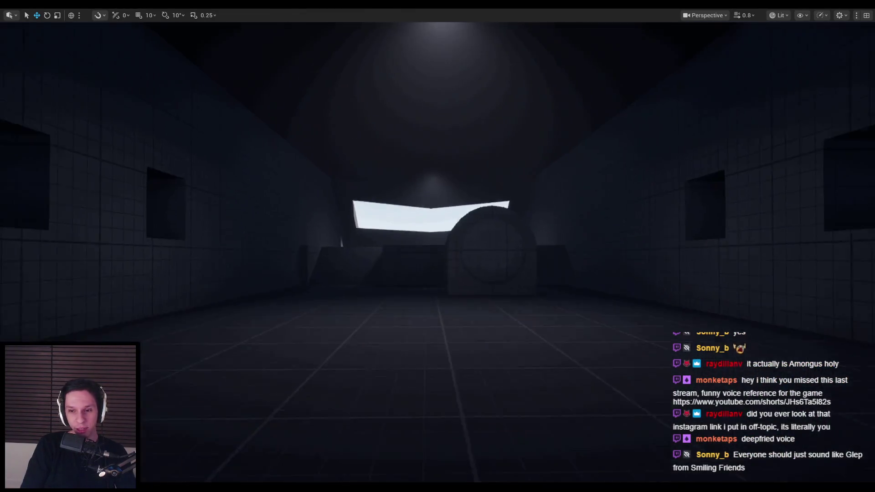
key("w")
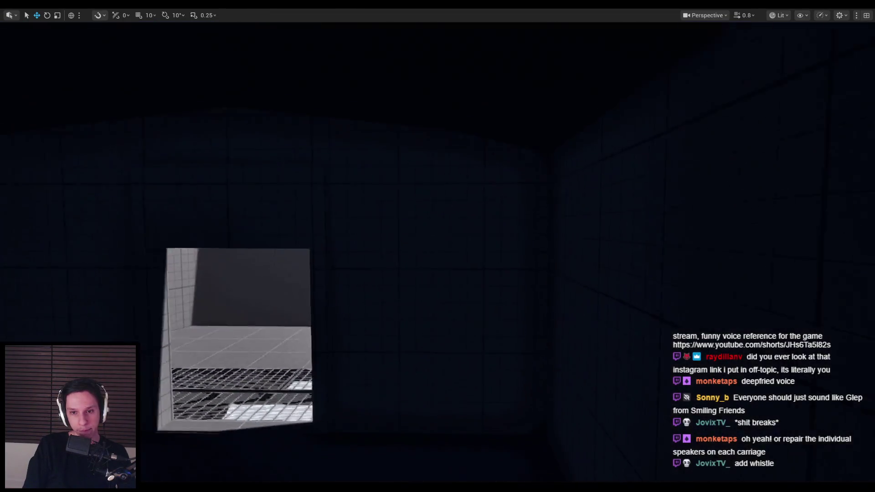
scroll(459, 301, "up", 3)
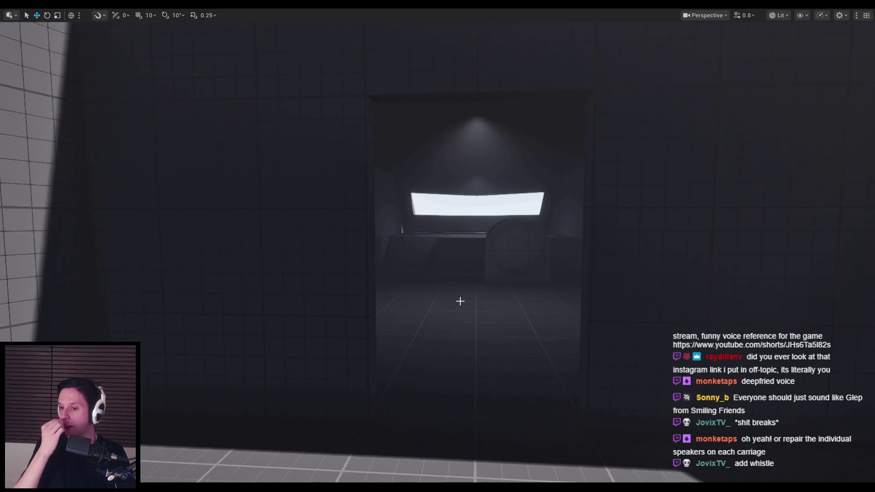
mouse_move(460, 301)
left_mouse_down()
mouse_move(474, 265)
mouse_move(538, 255)
mouse_move(547, 155)
mouse_move(547, 208)
mouse_move(502, 214)
mouse_move(560, 216)
mouse_move(548, 216)
mouse_move(445, 300)
mouse_move(431, 299)
mouse_move(458, 299)
left_mouse_up()
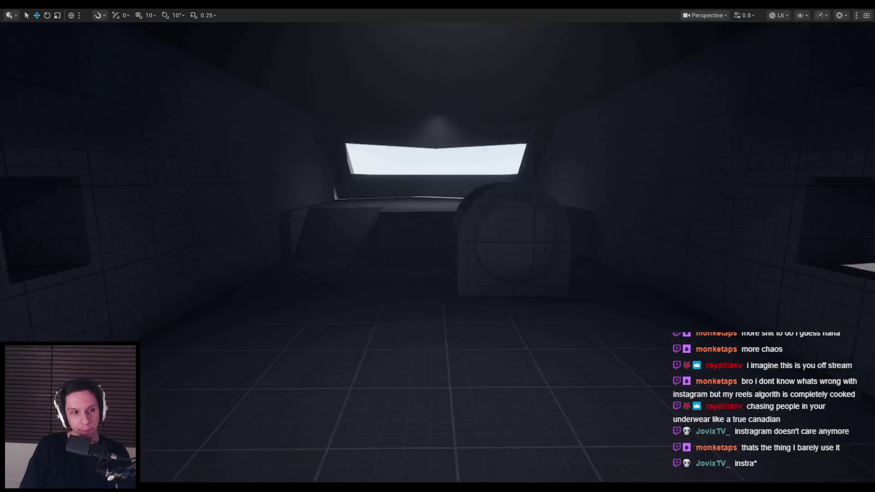
- Fly through the dark room past its window openings, then exit immersive viewport mode with F11
scroll(418, 381, "down", 5)
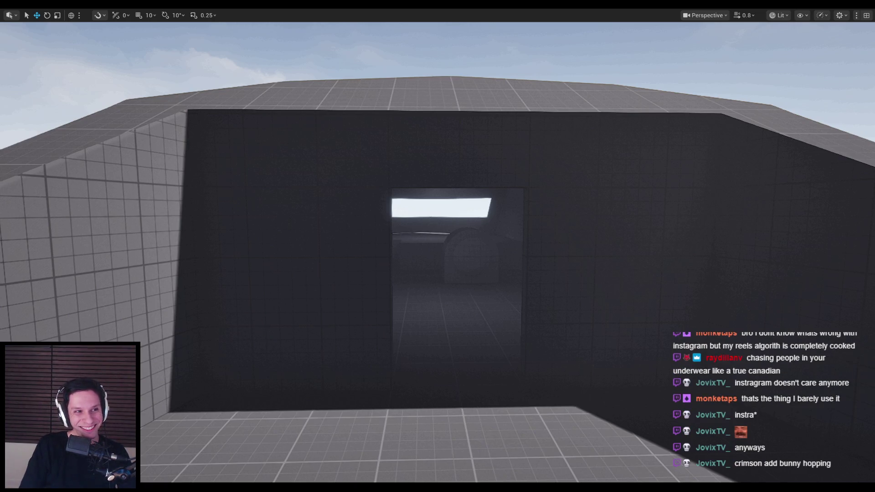
key("w")
key("w")
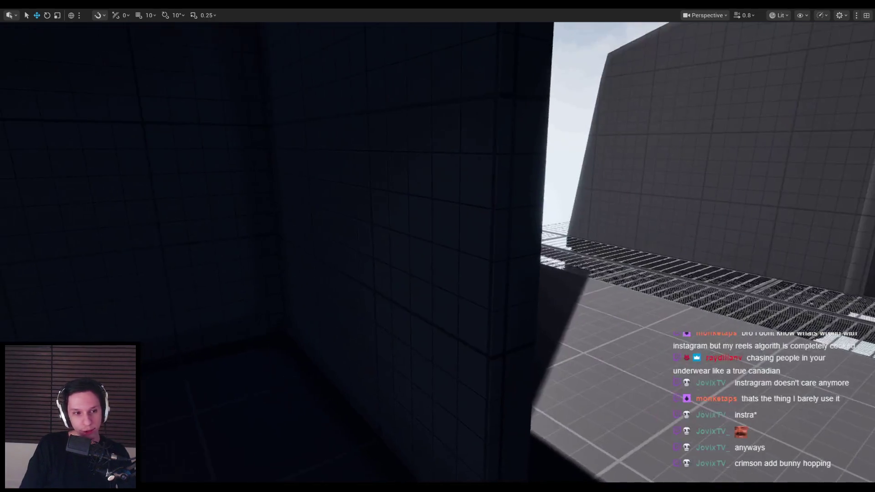
key("w")
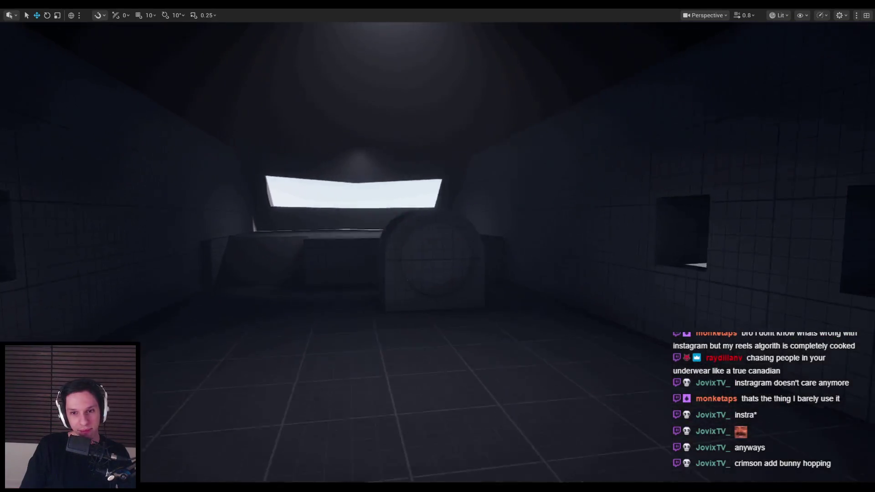
key("w")
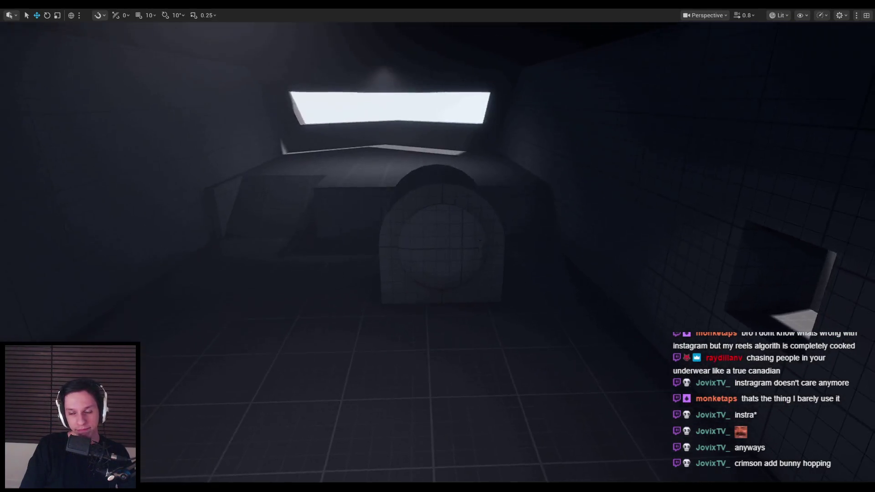
key("w")
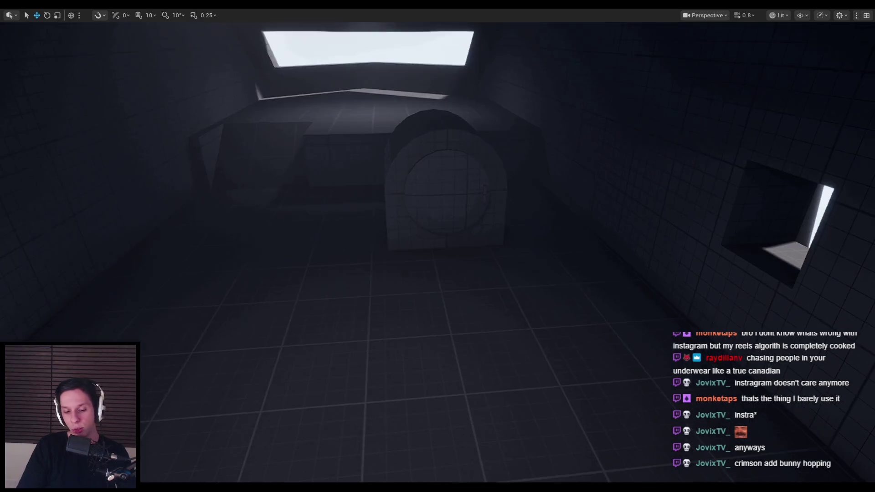
key("F11")
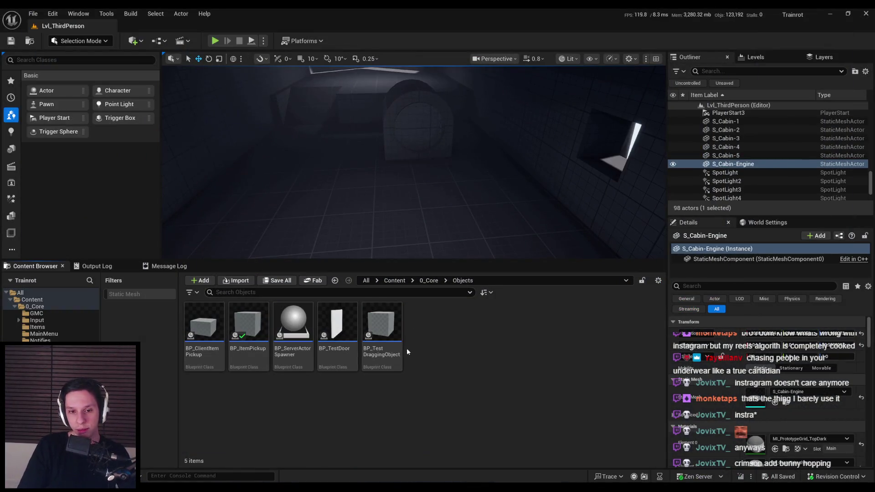
- Browse the Content Browser into the 0_Core Objects folder with the test blueprints
left_click(430, 280)
double_click(427, 326)
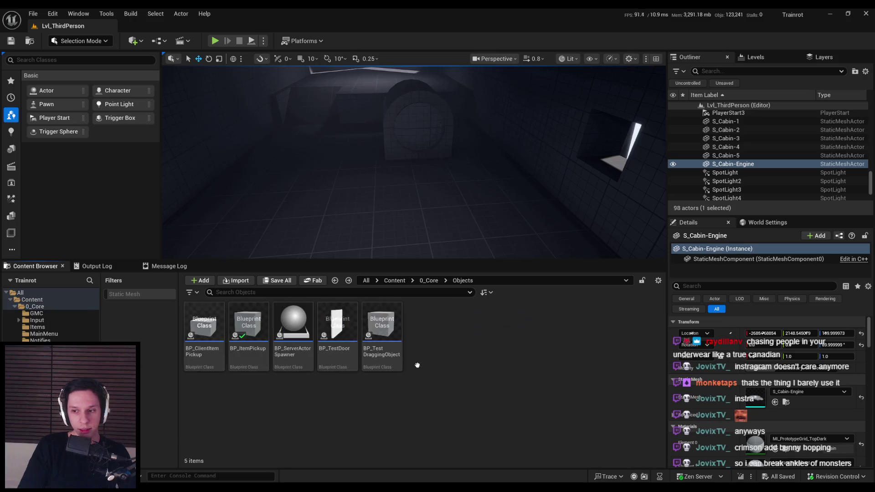
left_click(430, 280)
double_click(426, 324)
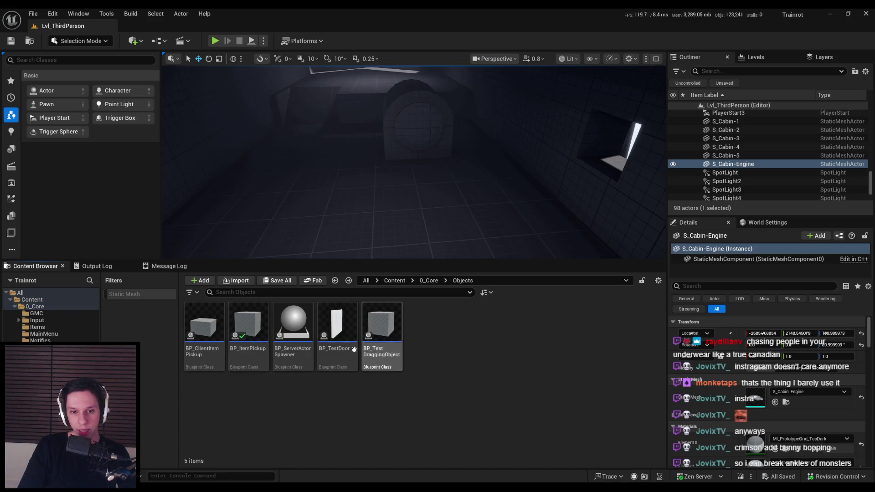
- Start a playtest of the train level and walk past the cubes toward the sphere
left_click(214, 40)
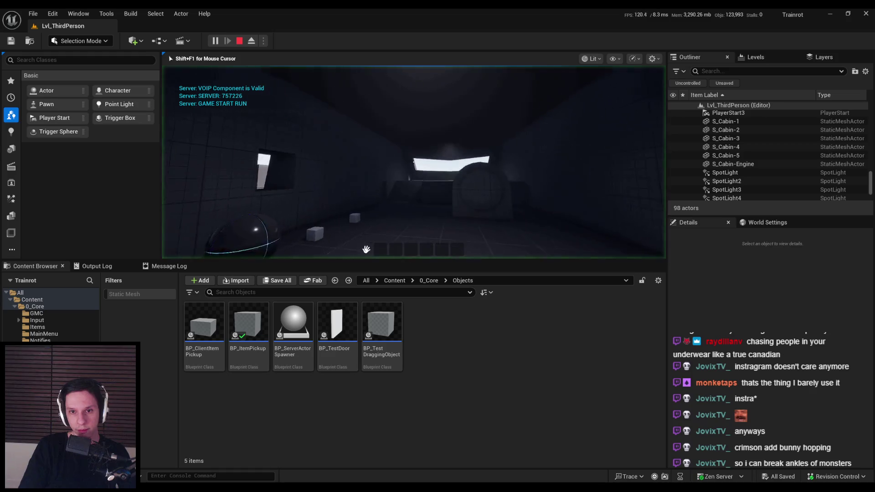
key("w")
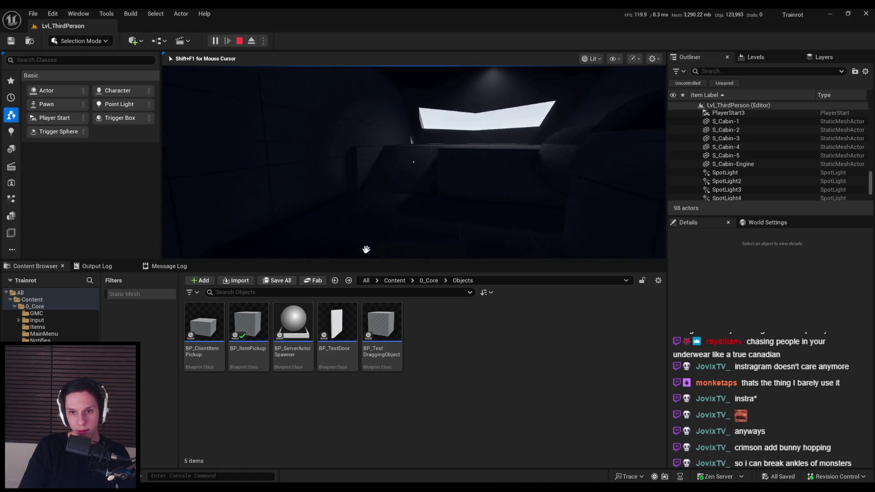
key("w")
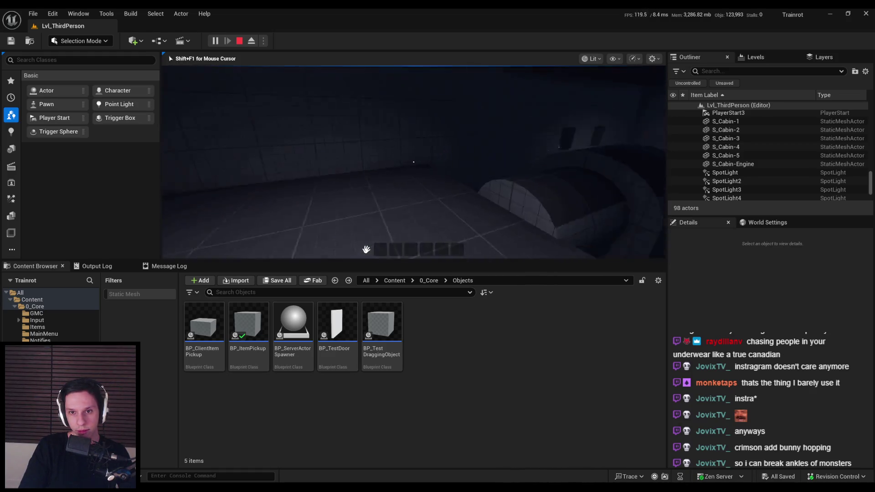
key("w")
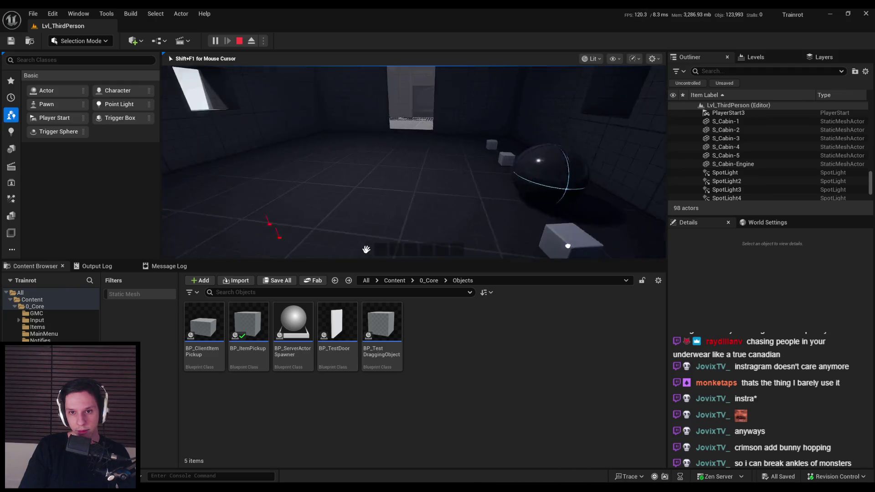
key("w")
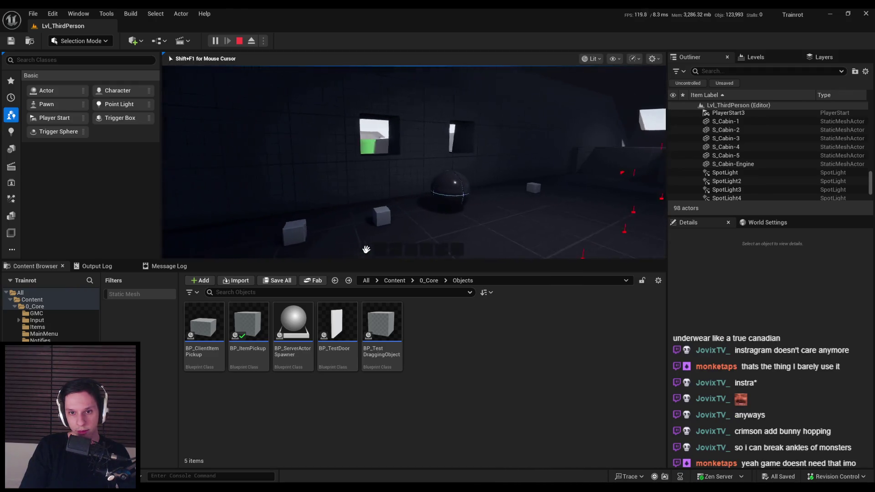
key("w")
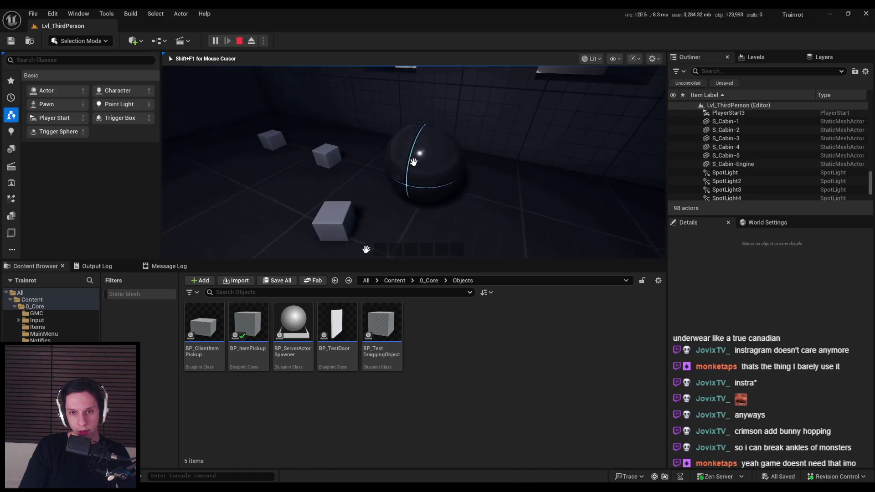
- Walk through the corridor past the lit cube into the cabin, then stop and switch to Notion
key("w")
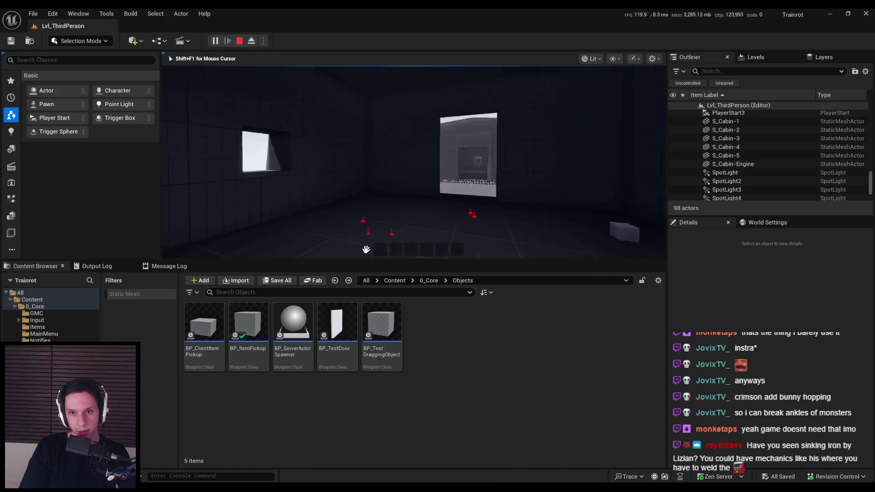
key("w")
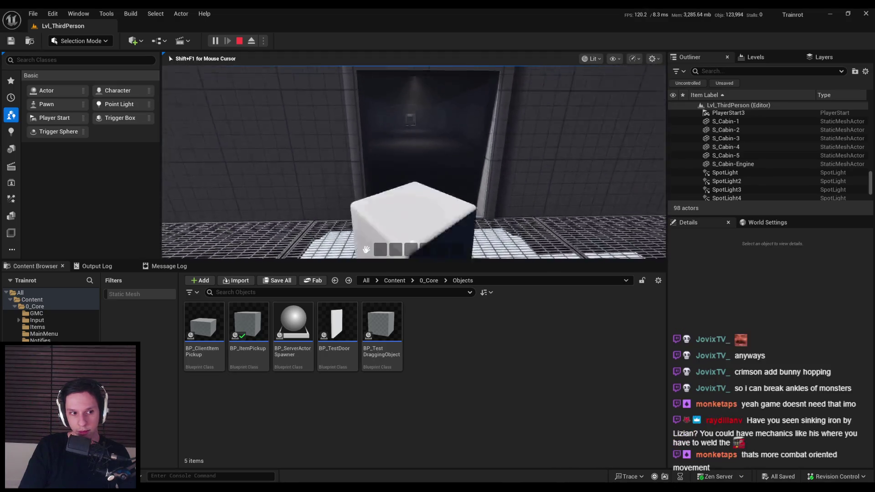
key("w")
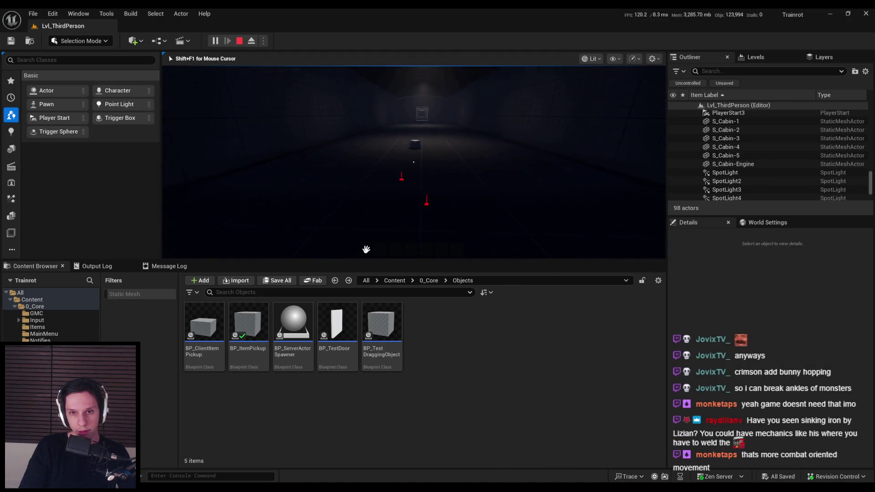
key("w")
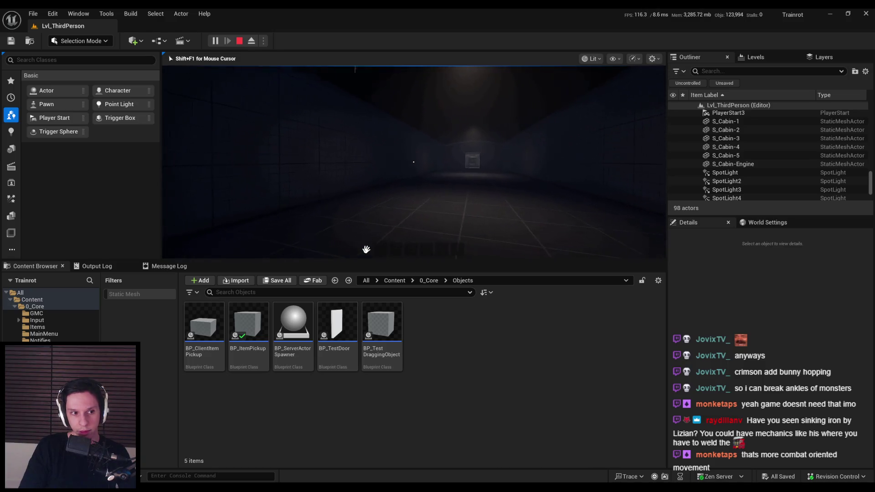
mouse_move(366, 249)
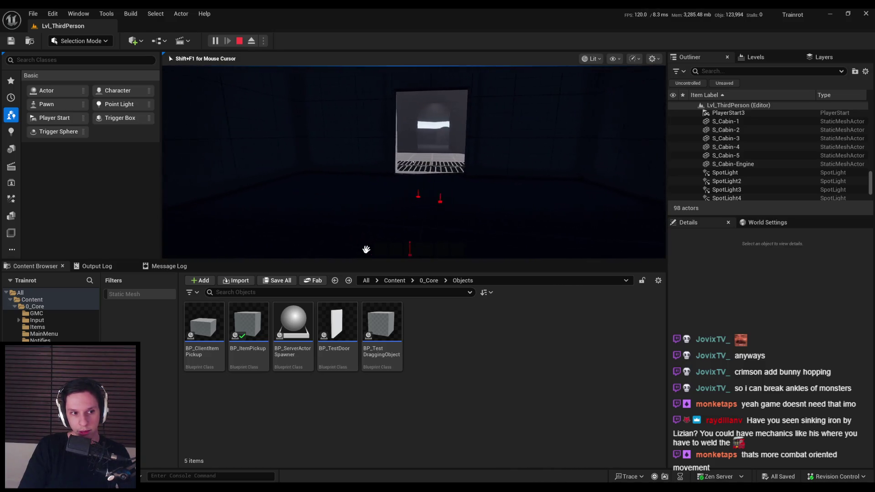
key("w")
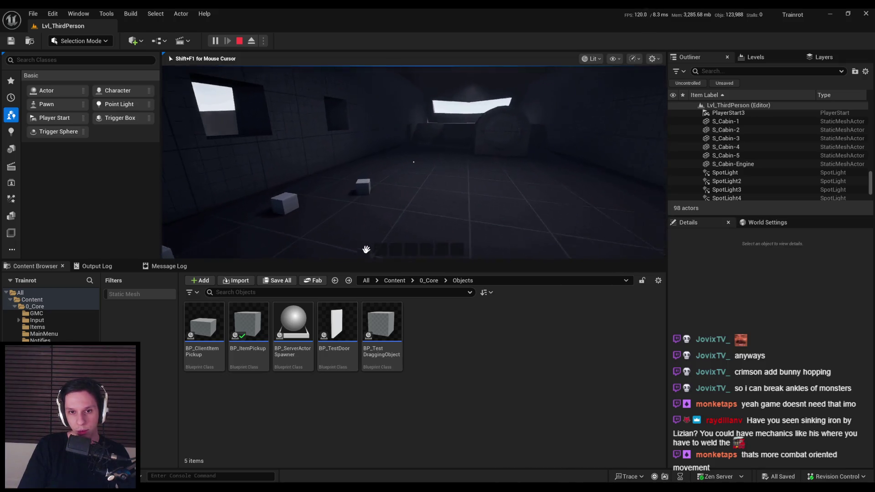
key("Escape")
key("alt+Tab")
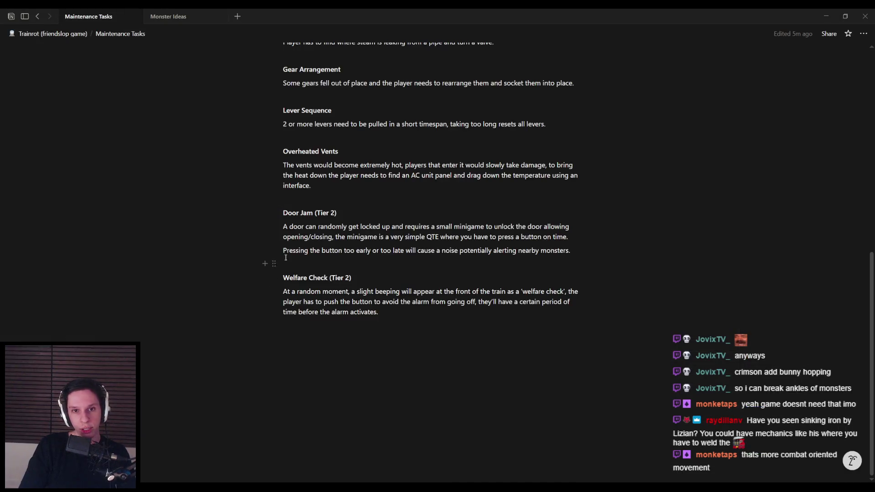
- Go back to the Trainrot page and look over the Items sub-page
key("alt+Left")
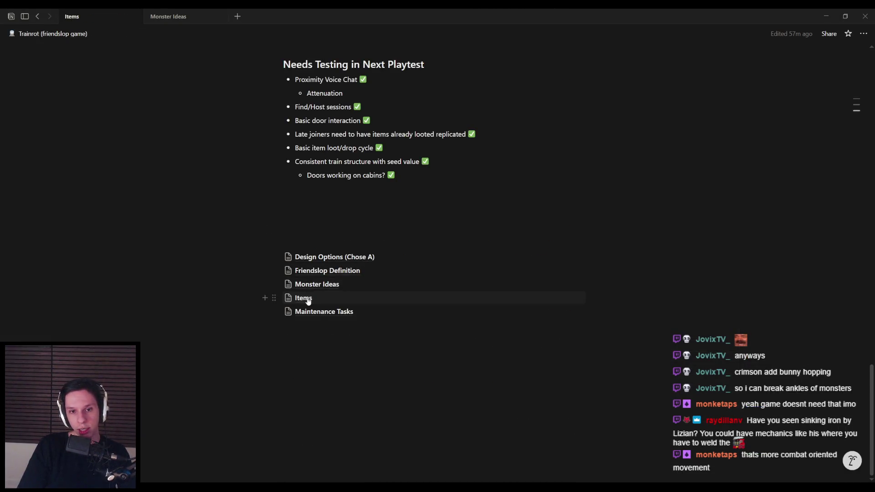
left_click(305, 299)
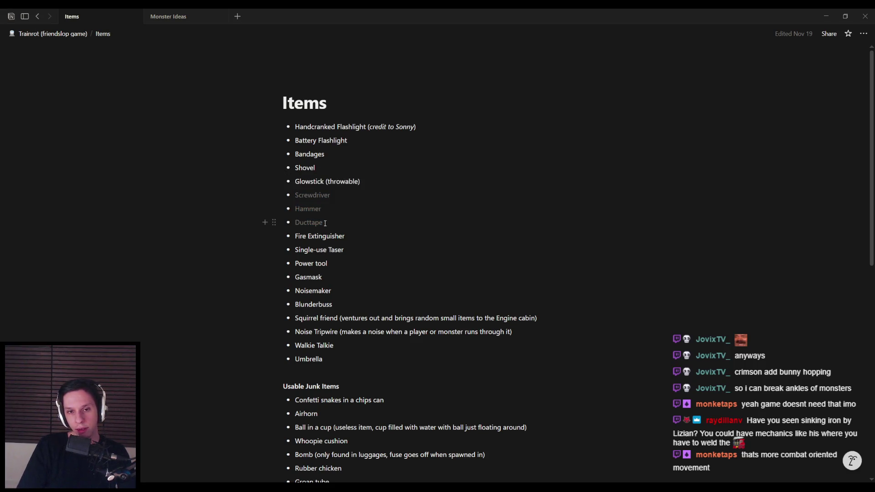
left_click(330, 223)
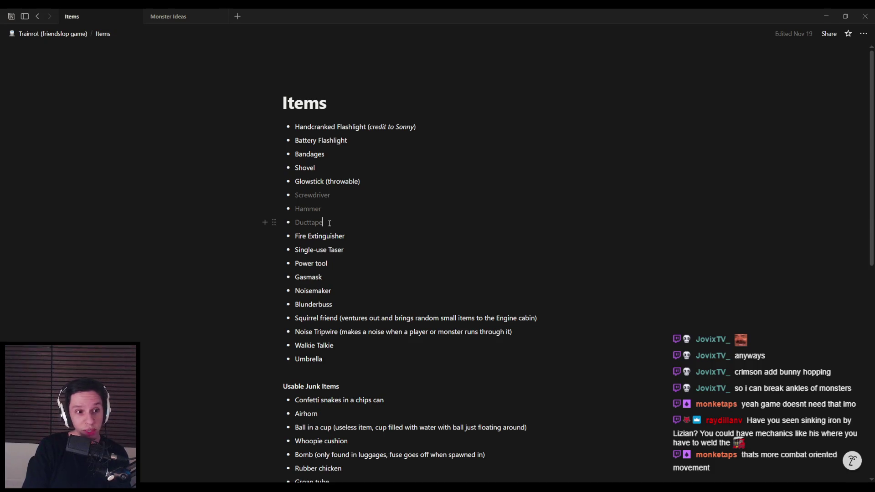
- Return to Maintenance Tasks and start a new block below Welfare Check (Tier 2)
key("alt+Left")
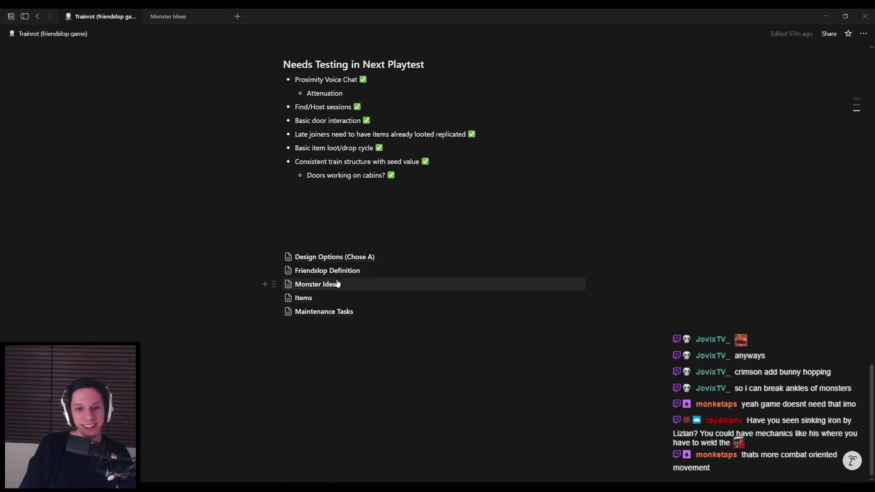
left_click(319, 311)
scroll(414, 372, "down", 10)
left_click(414, 372)
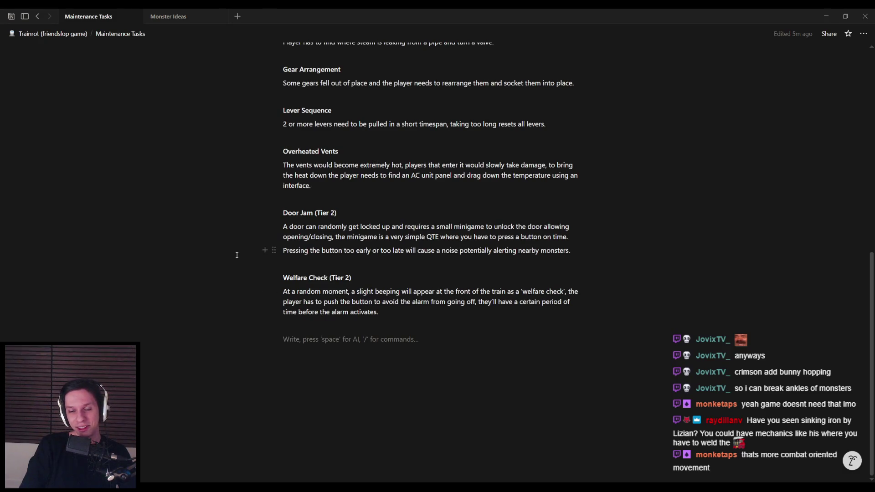
- Add a bold 'Fire (Tier 3)' task: a random component goes ablaze, needing a fire extinguisher
key("ctrl+b")
type("Fire (Tier 3")
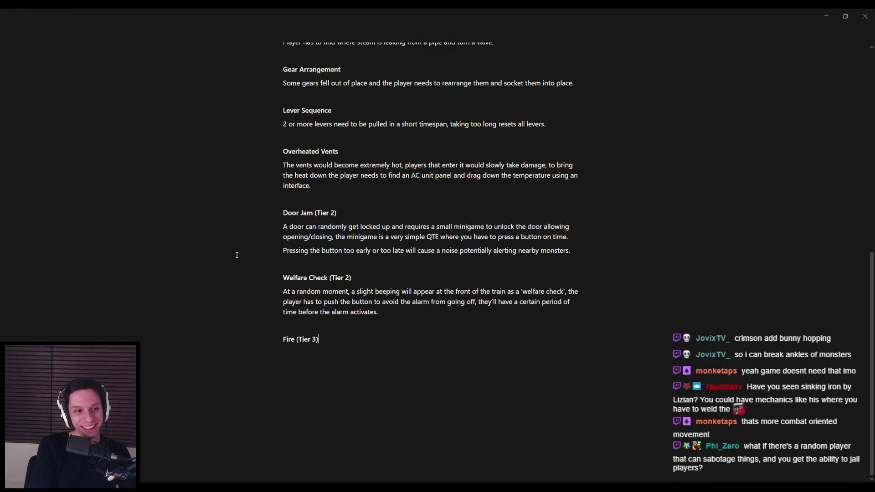
key("Return")
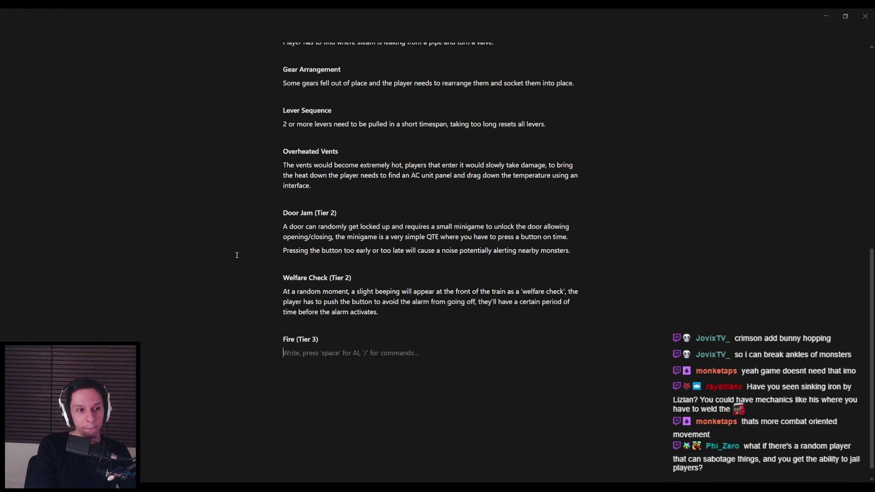
type("P")
key("BackSpace")
type("A random component could go abla")
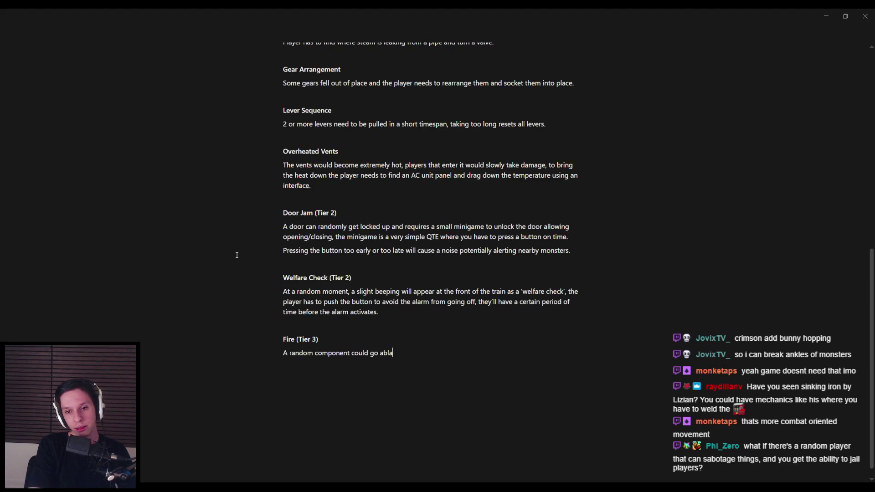
type("ze and the player needs to ")
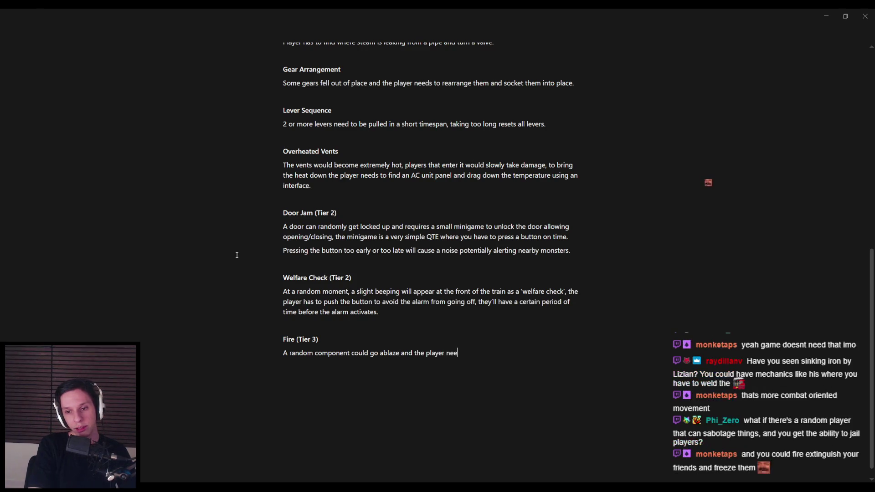
type("use a fire extinguisher to put it out.")
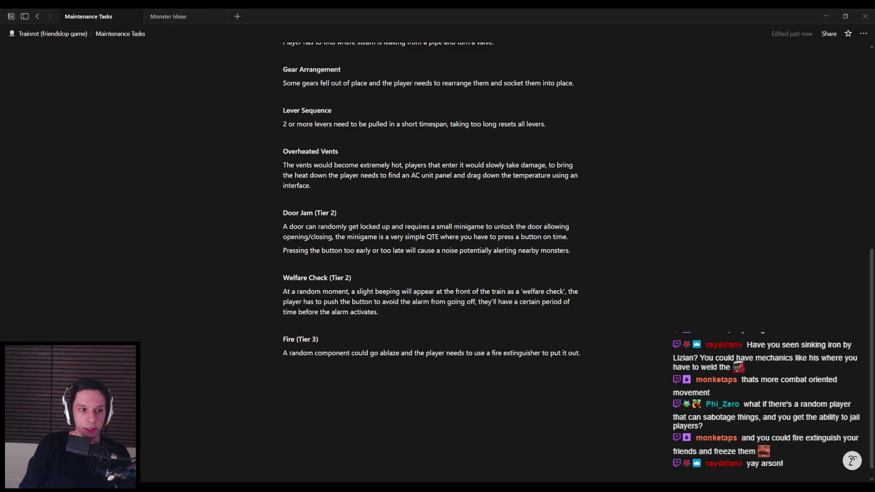
- Add an empty block below the Fire paragraph, review the task list, and switch to Unreal Editor
left_click(587, 382)
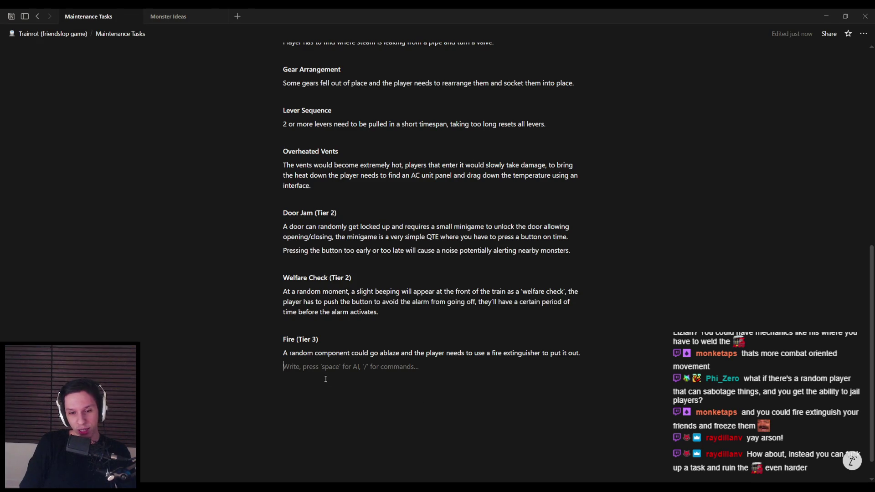
scroll(330, 379, "up", 2)
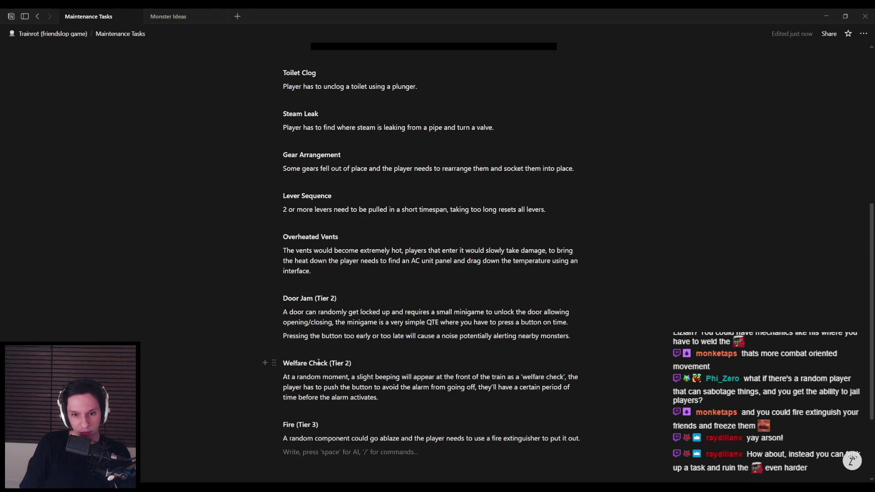
scroll(331, 386, "down", 2)
scroll(338, 391, "down", 1)
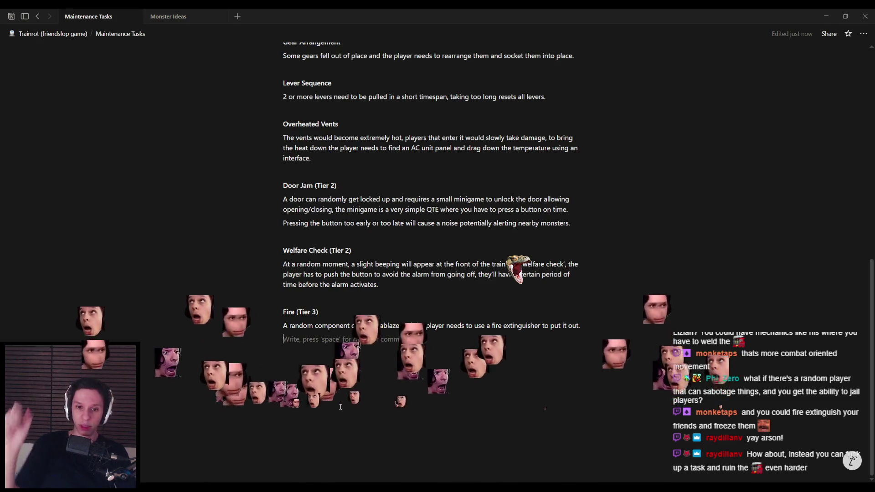
scroll(340, 407, "up", 5)
scroll(433, 264, "up", 6)
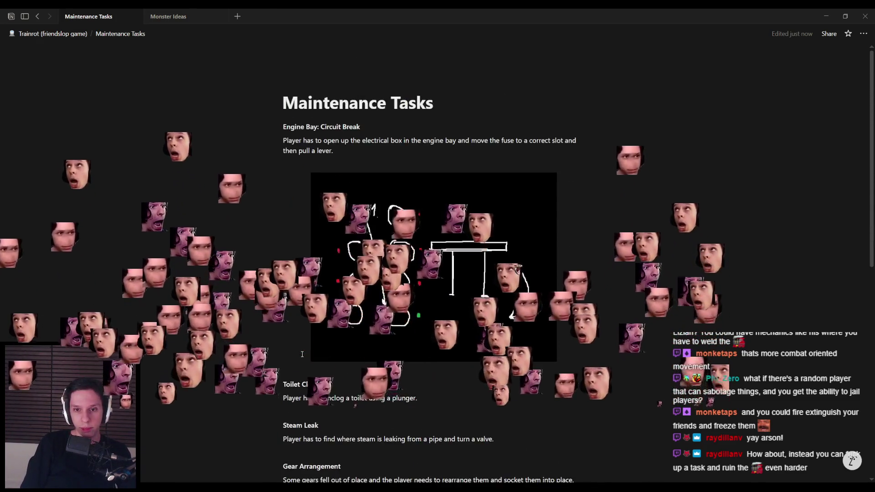
scroll(433, 265, "down", 11)
key("alt+Tab")
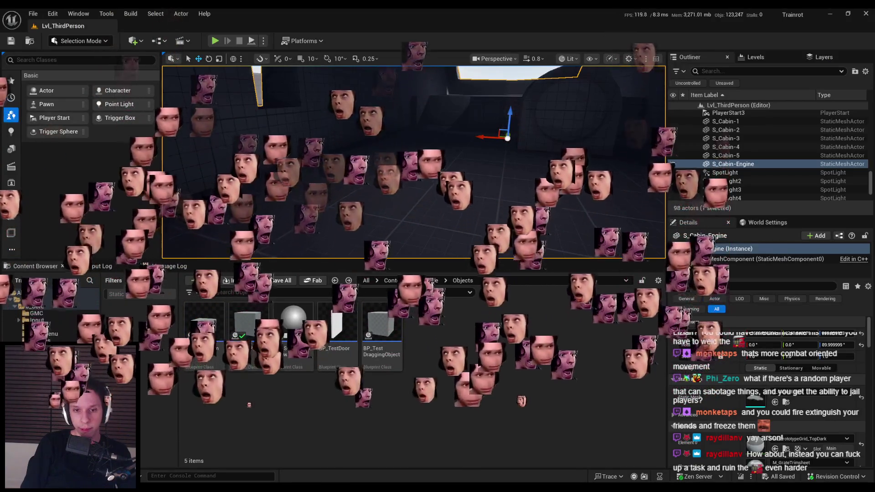
- Turn the view toward the skylight and cabin door, then select BP_Sky_Sphere
mouse_move(328, 218)
left_mouse_down()
mouse_move(369, 206)
mouse_move(373, 246)
mouse_move(358, 182)
left_mouse_up()
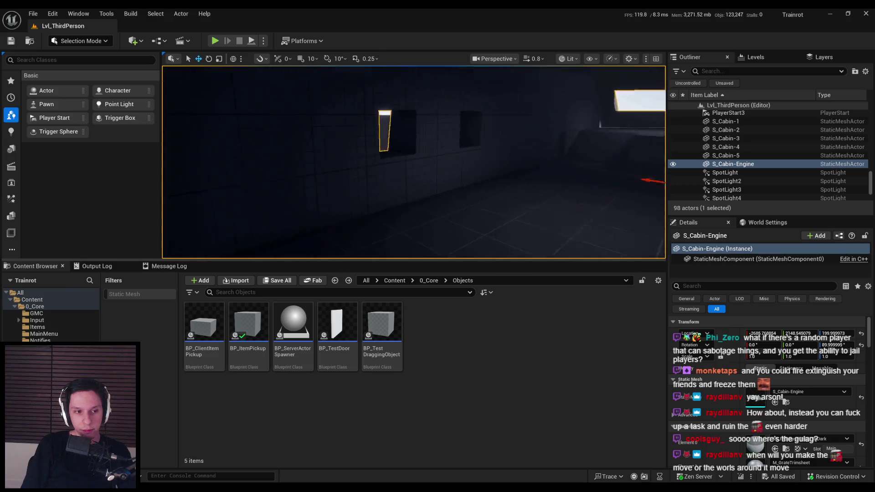
left_click_drag(358, 182, 354, 164)
left_click(592, 228)
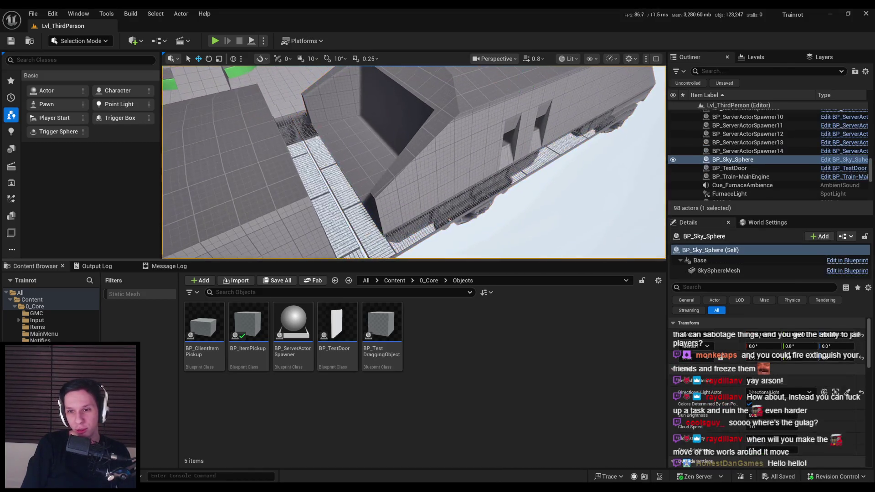
- Fly the view from the roof out to the outdoor level and into the dark room, then return to Notion
left_click_drag(456, 201, 457, 201)
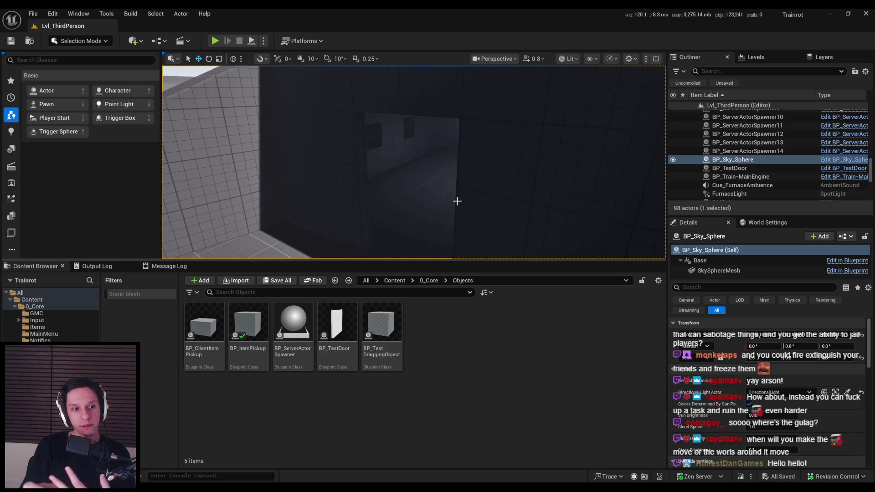
left_click_drag(457, 201, 458, 201)
left_click_drag(466, 199, 511, 173)
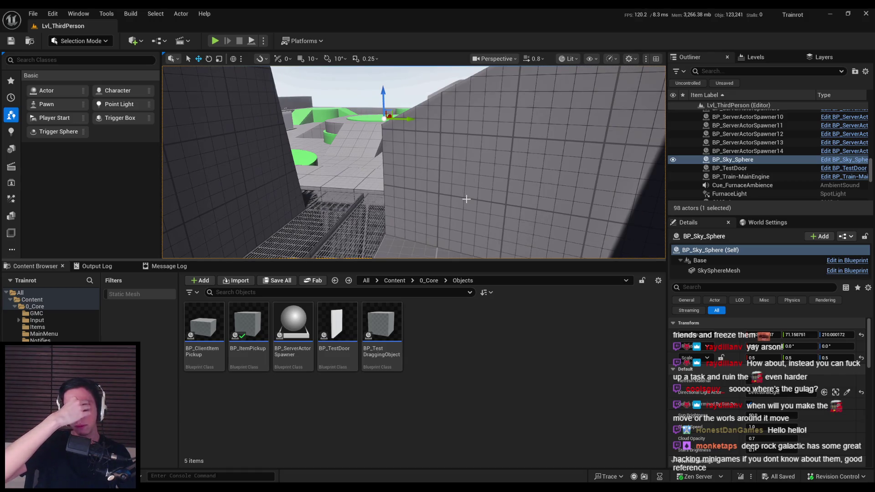
mouse_move(466, 199)
left_mouse_down()
mouse_move(462, 155)
mouse_move(446, 154)
mouse_move(475, 153)
mouse_move(474, 142)
left_mouse_up()
key("alt+Tab")
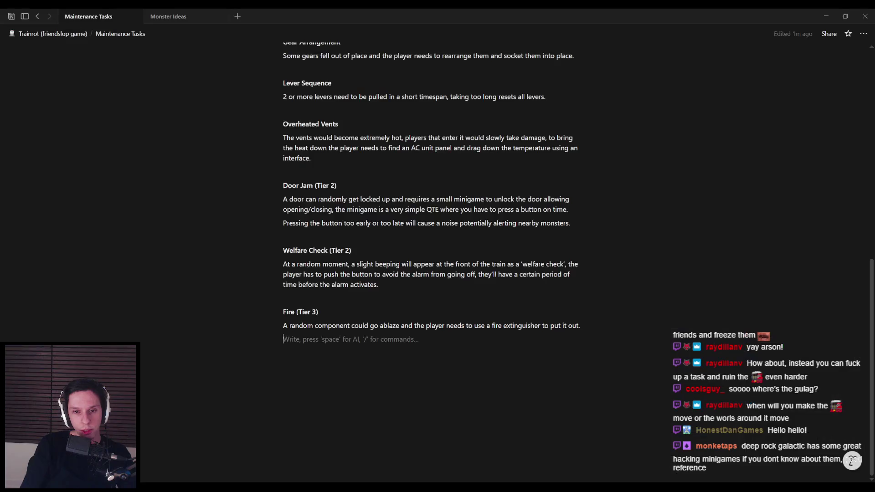
- Go up to the parent Trainrot page and read through its development checklist before returning to Unreal
scroll(348, 305, "up", 10)
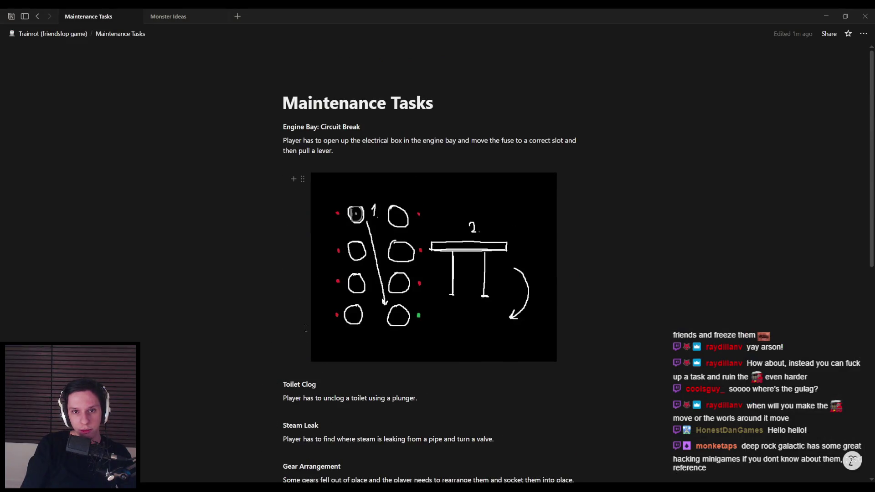
scroll(301, 331, "down", 15)
key("ctrl+bracketleft")
scroll(301, 340, "up", 10)
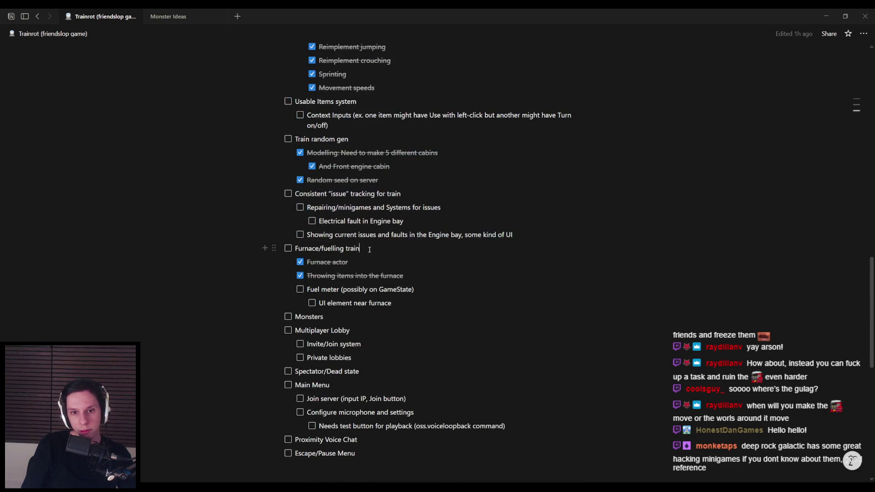
scroll(475, 313, "up", 2)
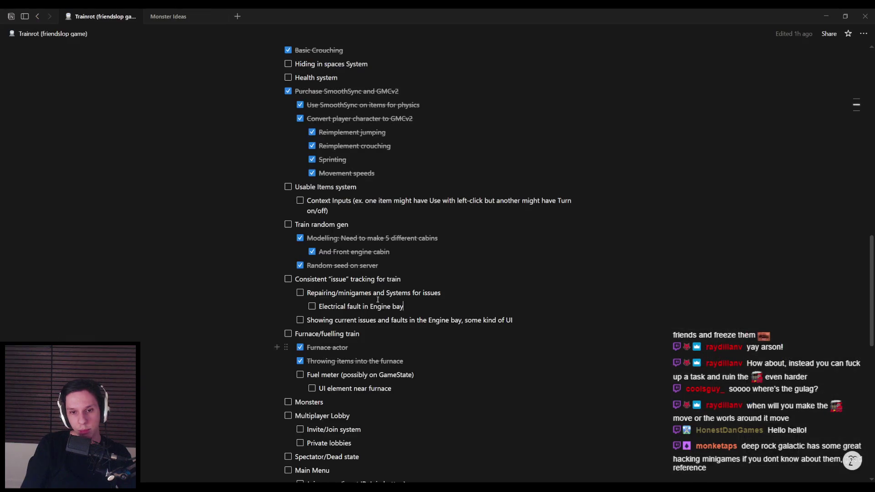
scroll(405, 333, "up", 1)
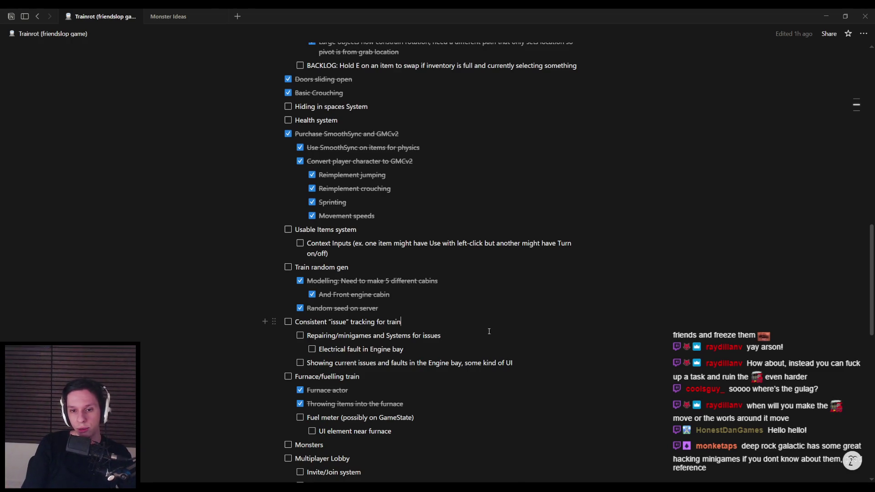
scroll(450, 351, "up", 1)
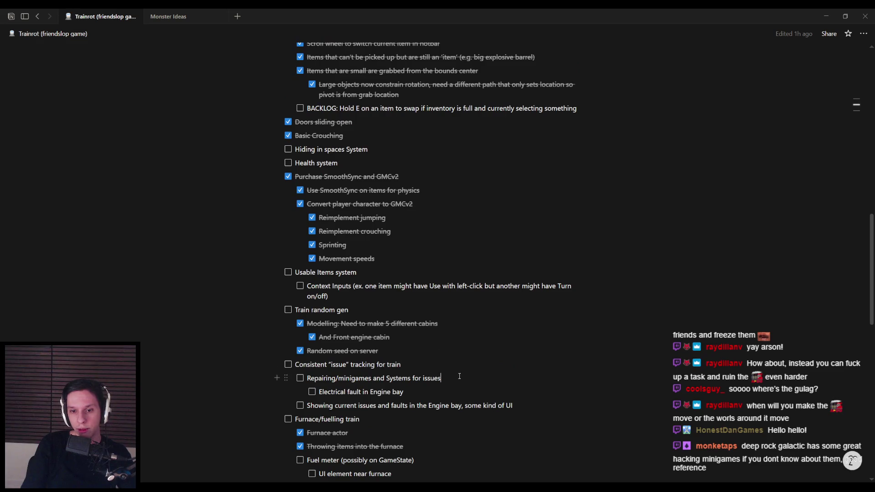
scroll(468, 399, "down", 1)
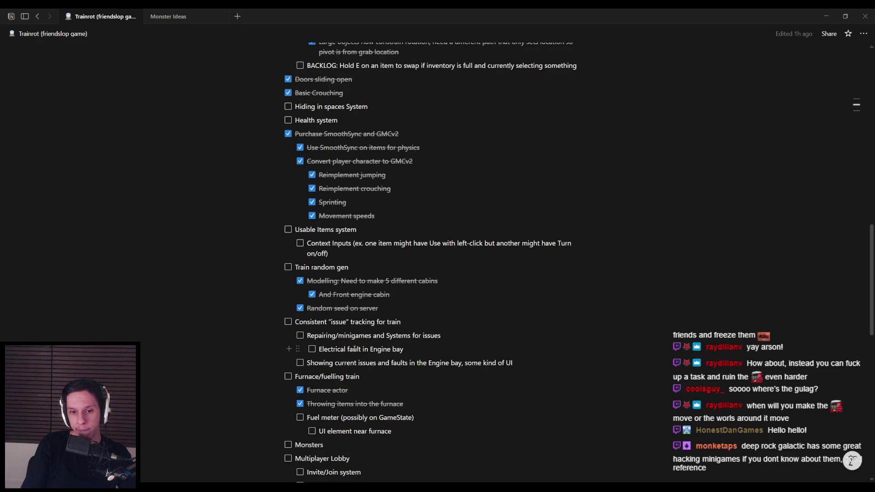
scroll(367, 348, "up", 1)
scroll(364, 347, "up", 2)
scroll(365, 348, "down", 2)
scroll(409, 349, "down", 1)
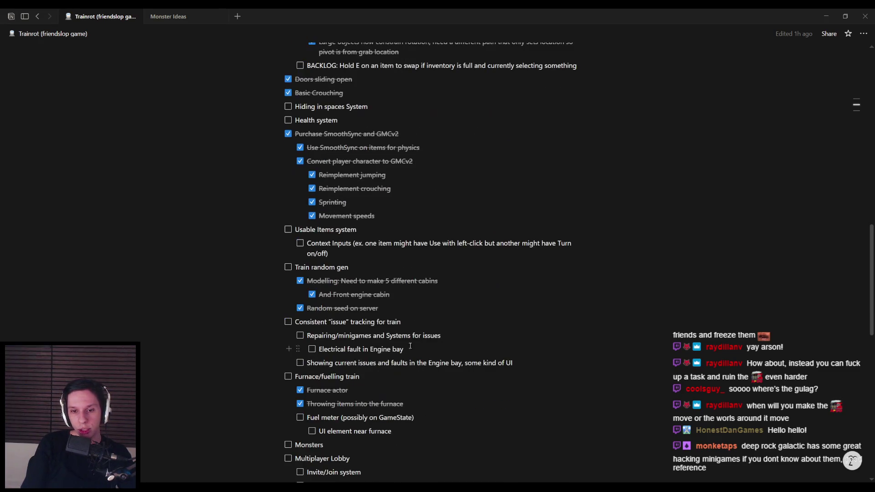
key("alt+Tab")
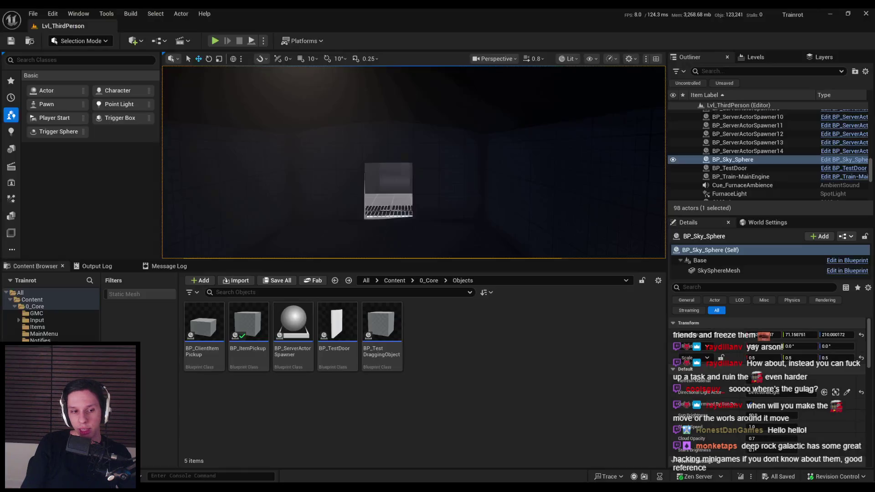
key("w")
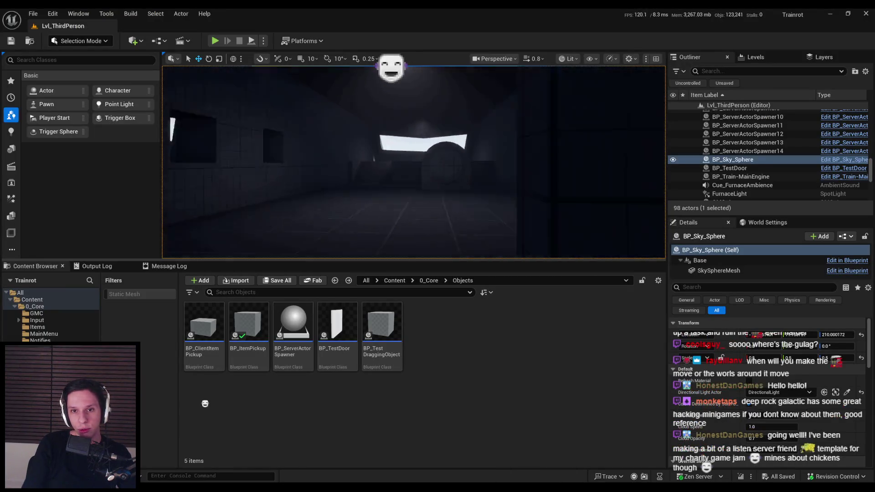
key("w")
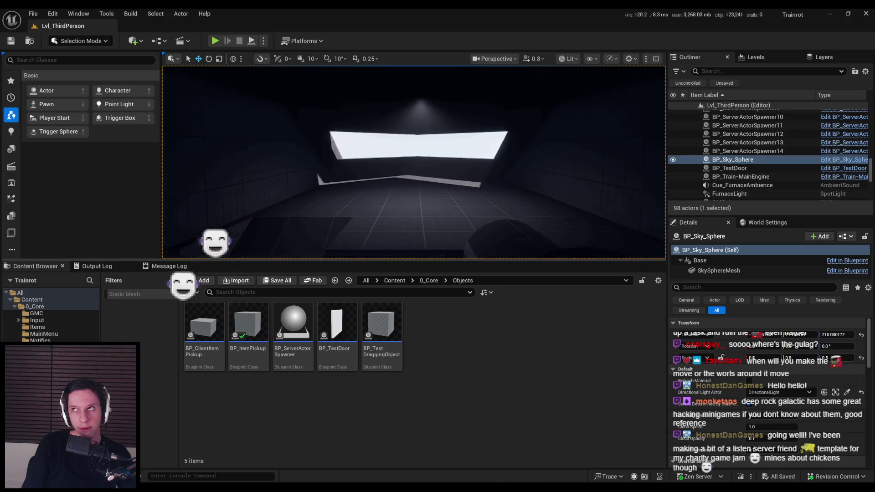
key("w")
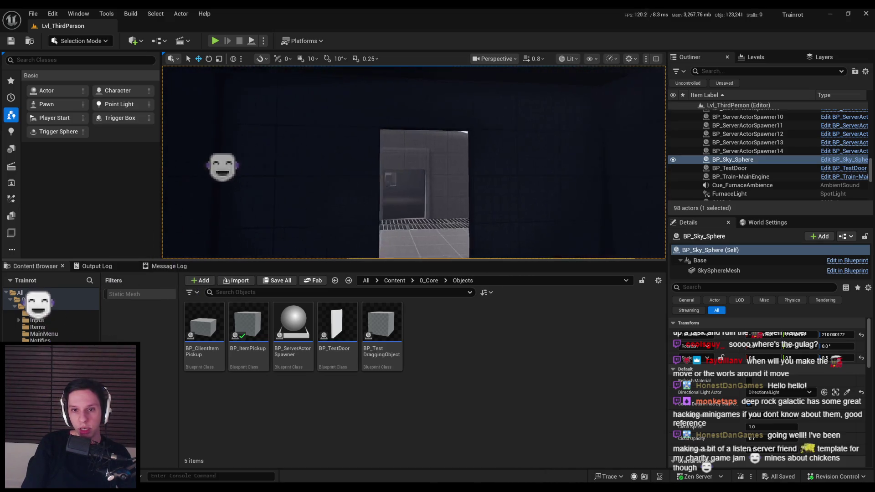
key("w")
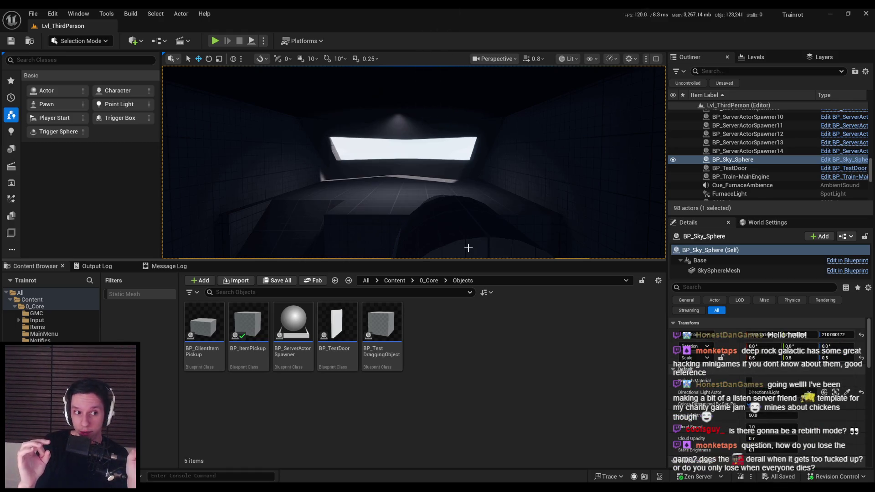
left_click_drag(469, 248, 474, 310)
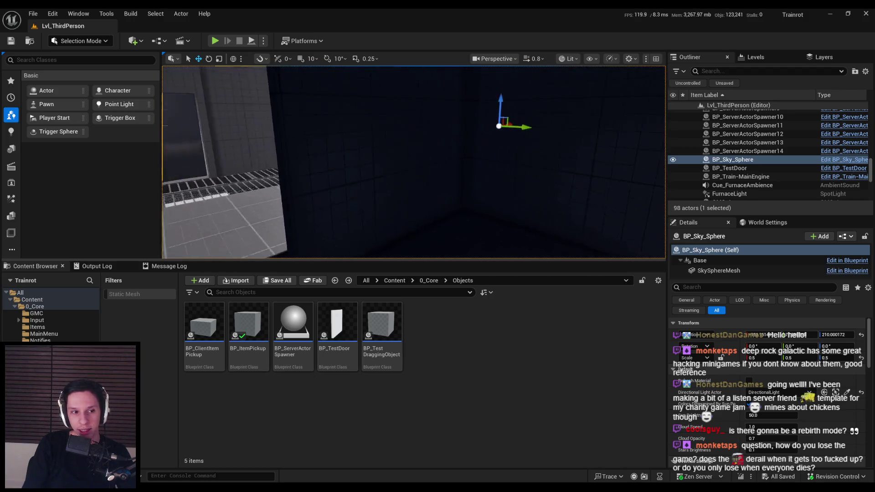
- Launch a 3-player New Editor Window (PIE) session and move Client 1, triggering the E test interaction
left_click(263, 41)
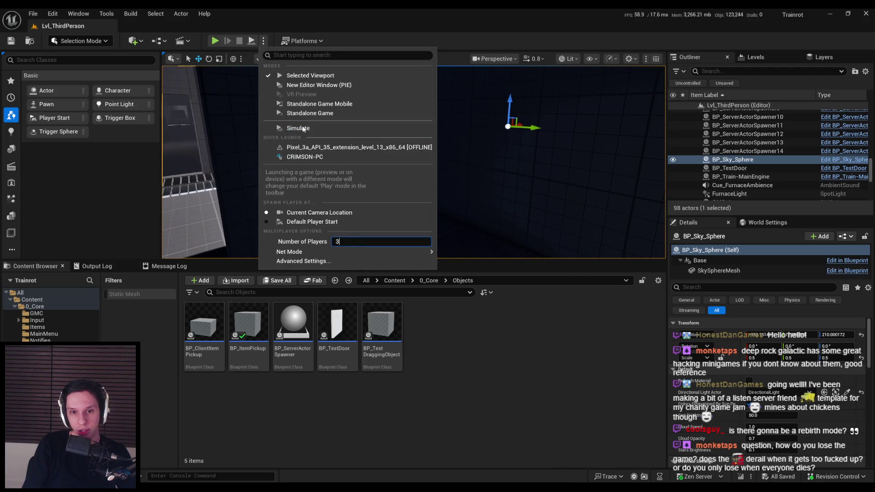
left_click(317, 85)
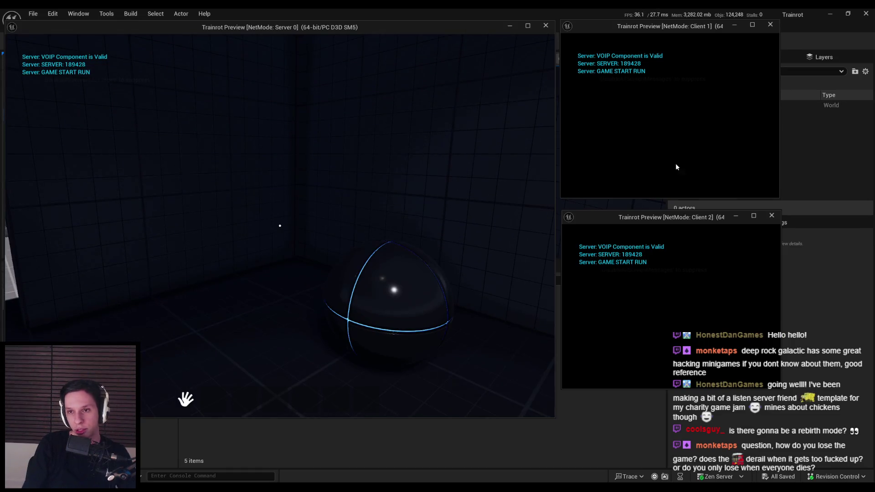
key("w")
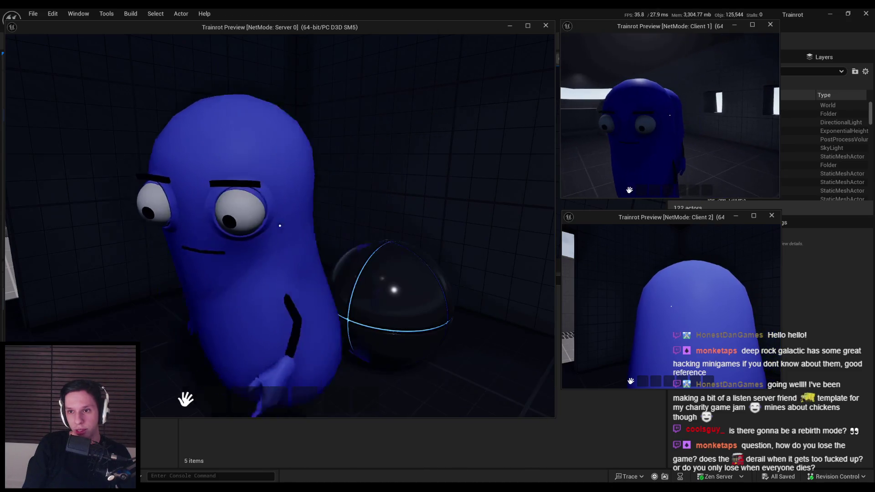
key("s")
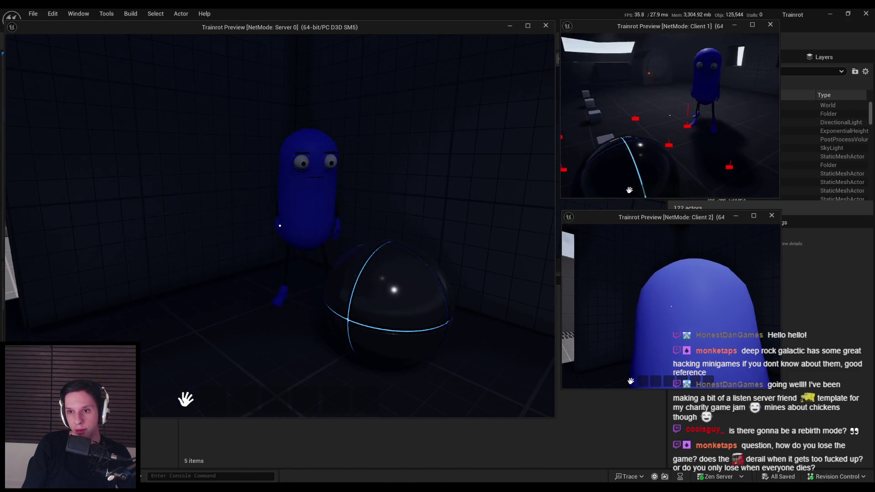
key("d")
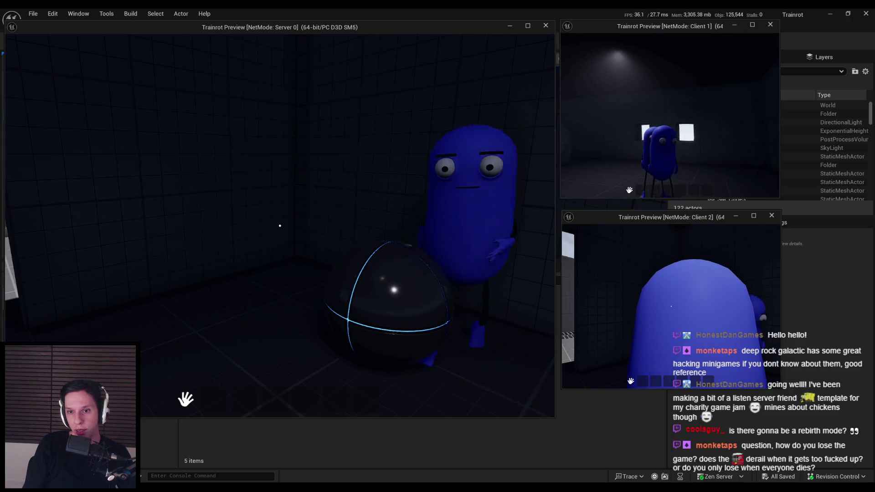
key("a")
key("w")
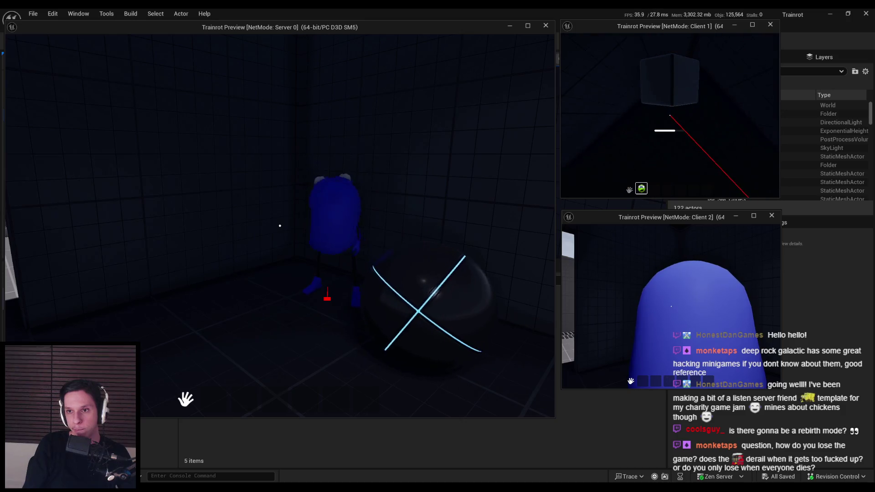
key("e")
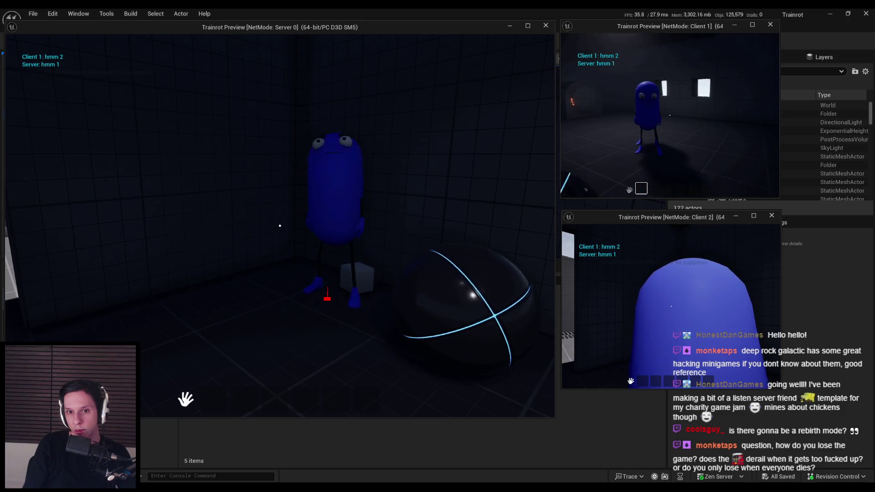
- Walk Client 1 around the cubes near the server player and up to the train car door
key("s")
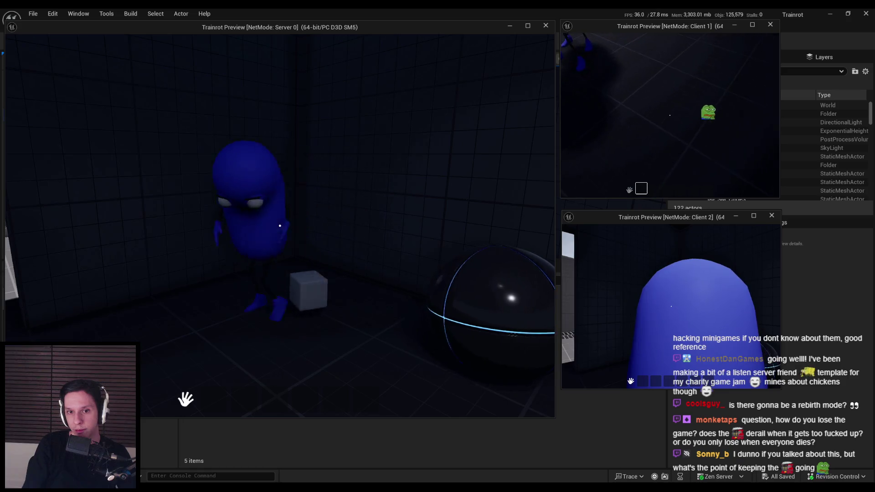
key("a")
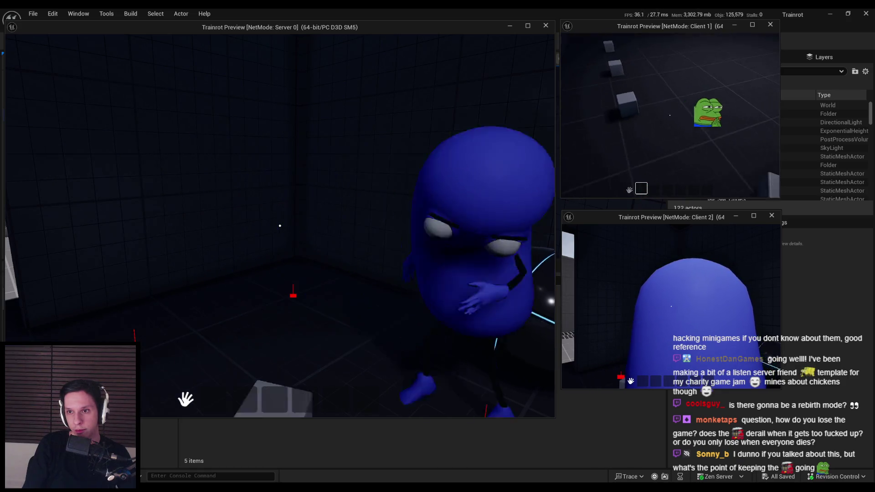
key("d")
key("a")
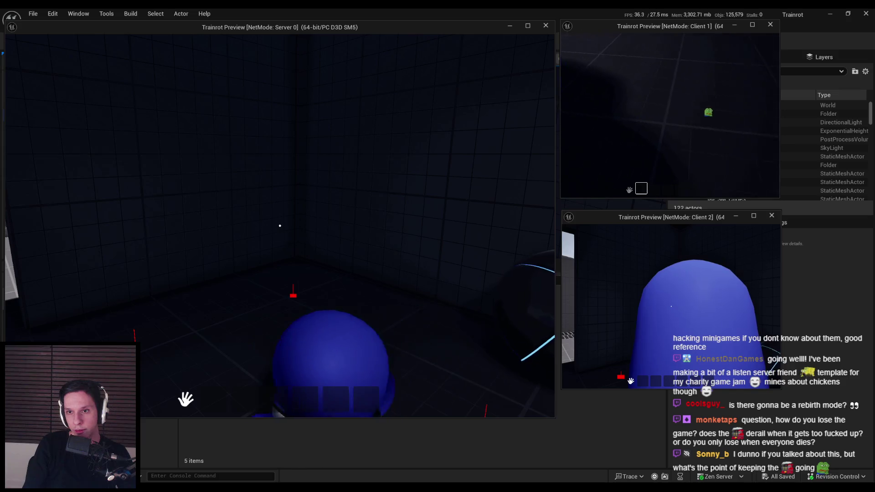
key("d")
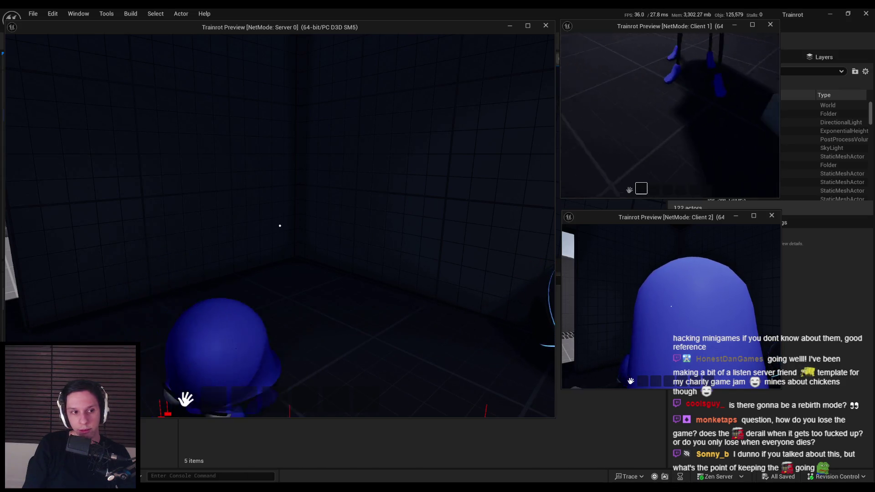
key("w")
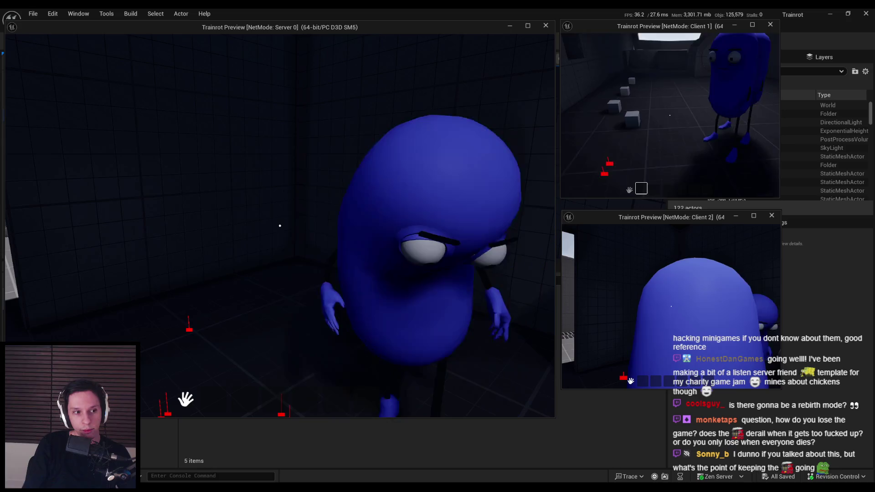
key("d")
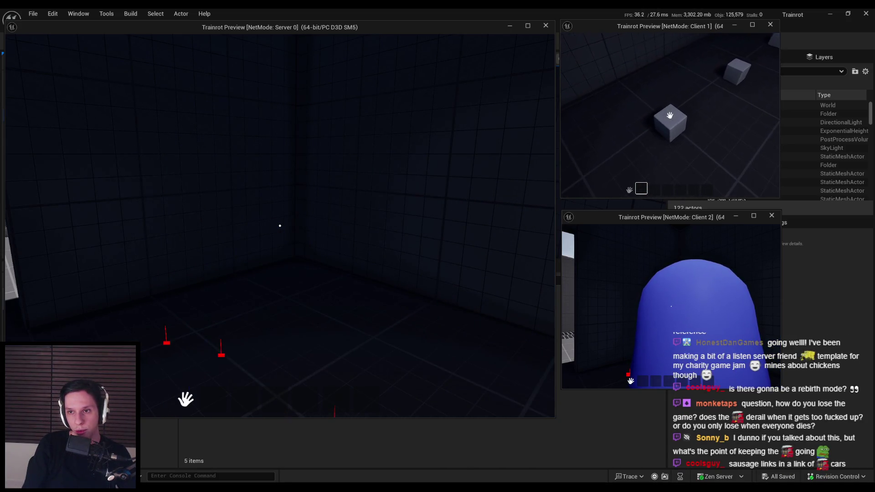
key("w")
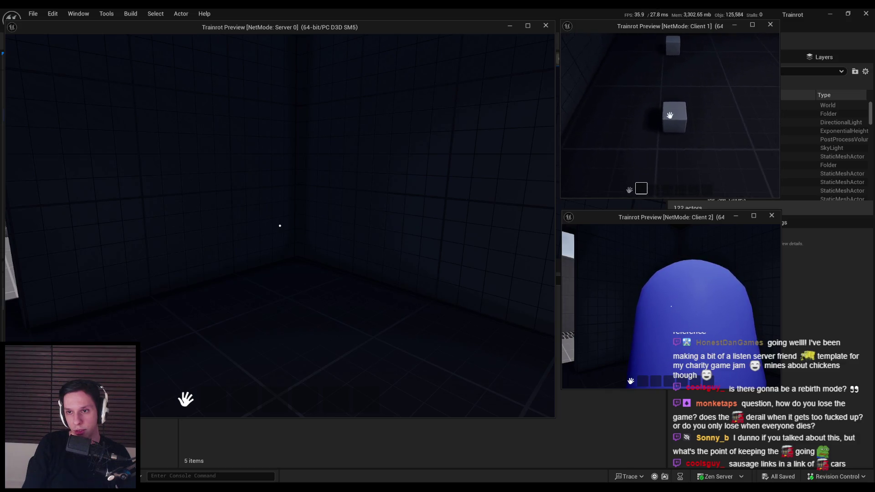
key("a")
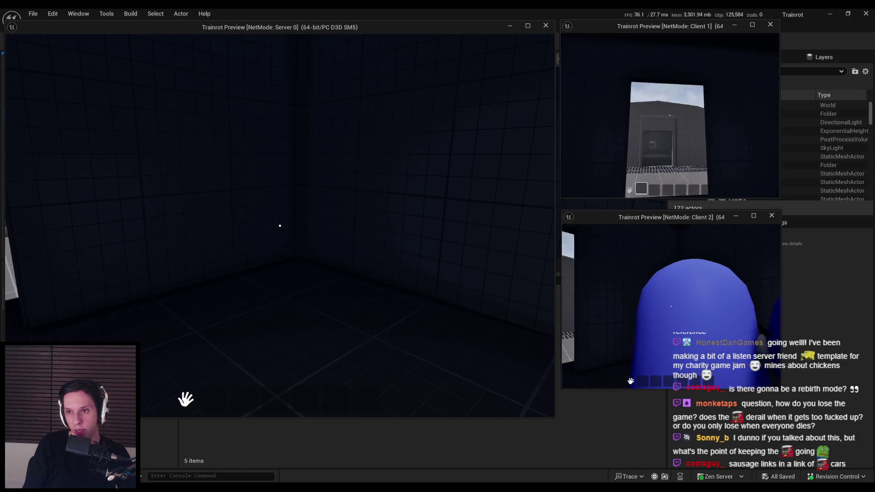
key("w")
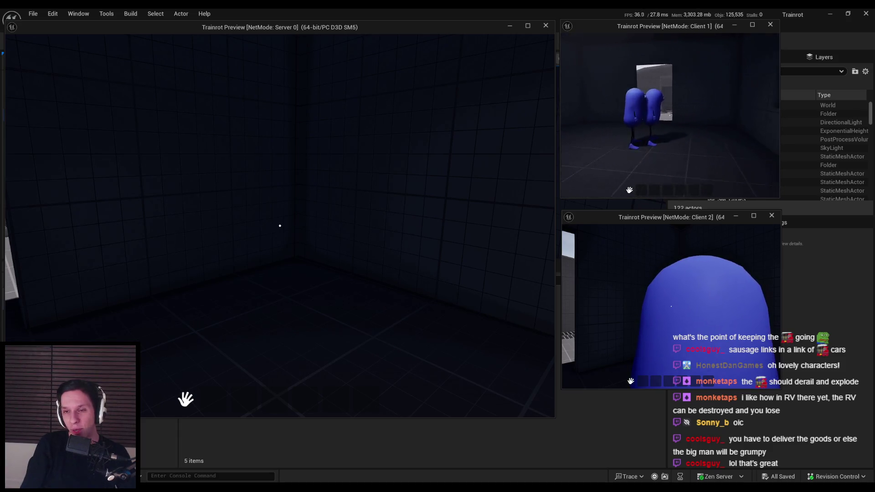
- Stop the three-window playtest with Escape to return to the level editor
key("Escape")
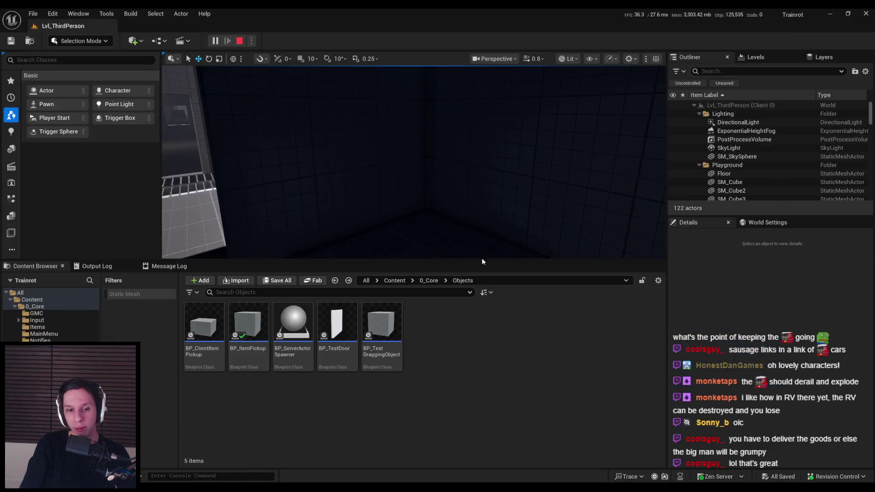
- Switch to Notion and open the Maintenance Tasks page
key("alt+Tab")
scroll(404, 342, "down", 6)
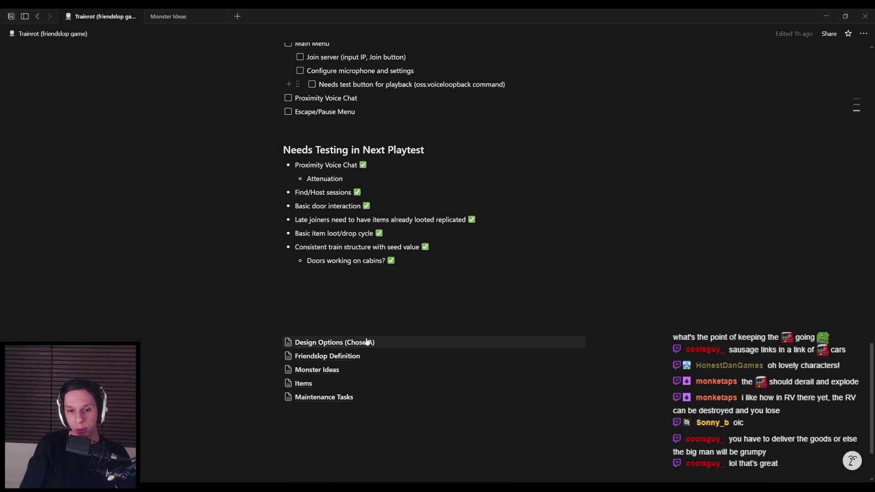
left_click(319, 398)
scroll(368, 343, "down", 10)
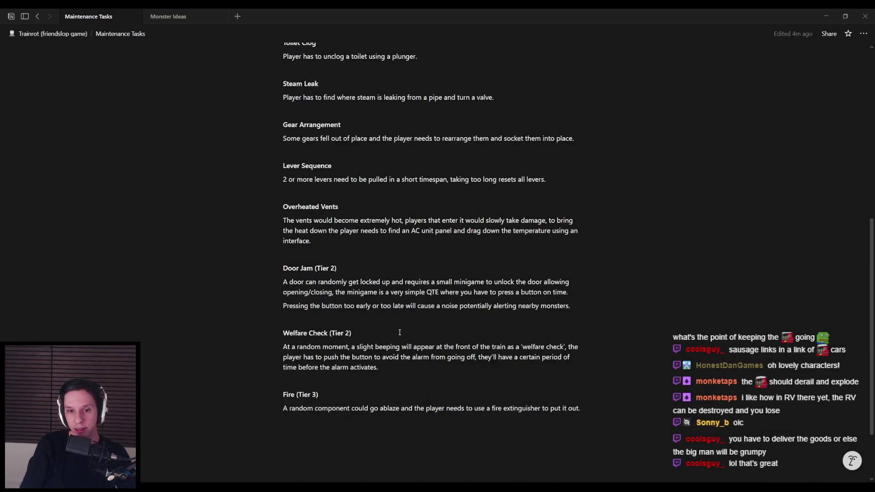
- Below the Fire entry, describe the Nuclear Bomb (Tier 4) task: an unmaintained bomb cabin explodes, failing the run
left_click(538, 382)
key("Return")
type("A small % chance to spawn a cabin that is dedicated to mainta")
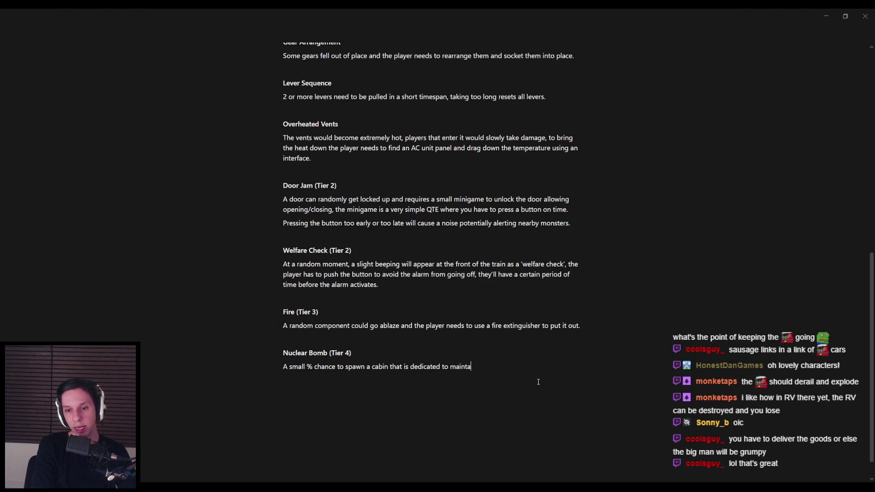
type("ining")
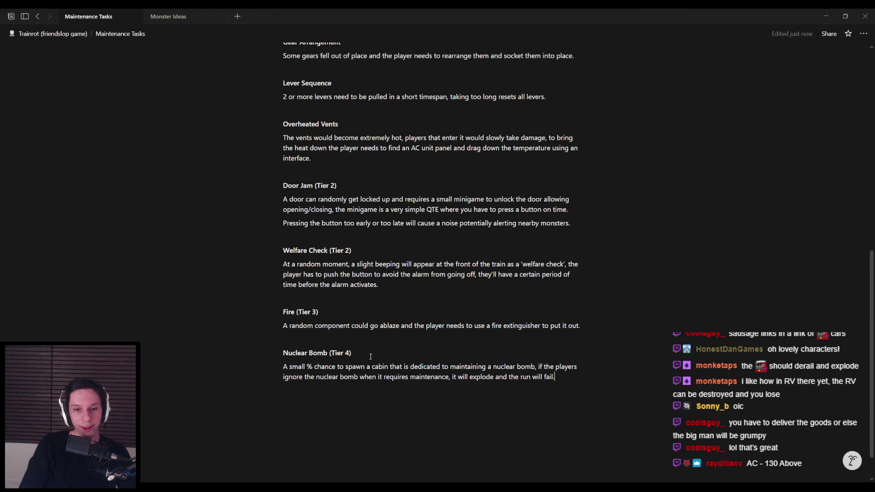
key("alt+Tab")
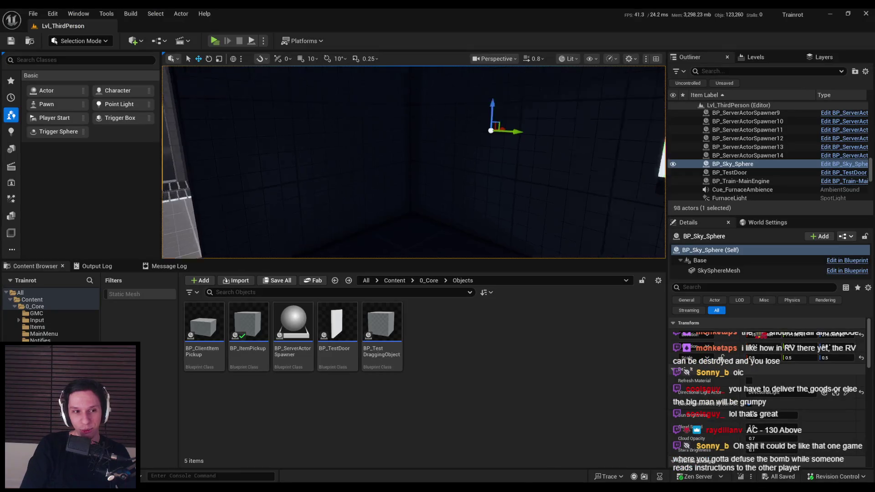
- Fly the viewport camera along the line of train cars, skimming just above the car roofs
key("s")
scroll(414, 162, "up", 1)
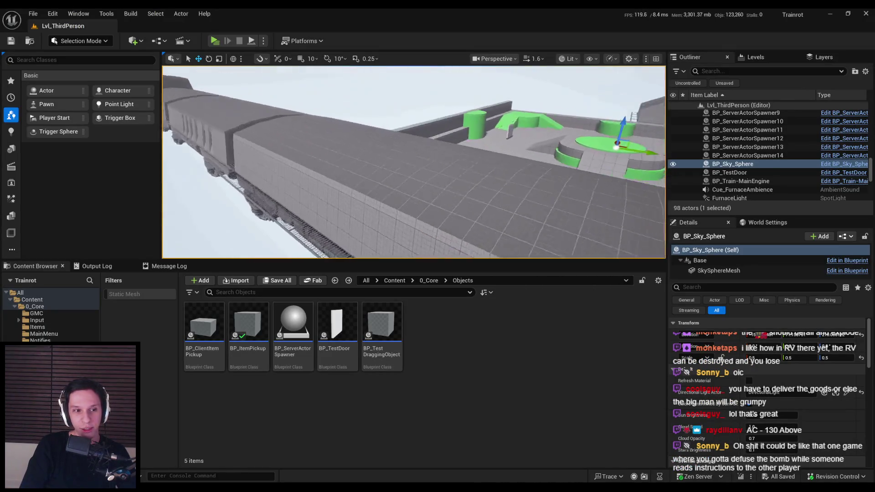
key("s")
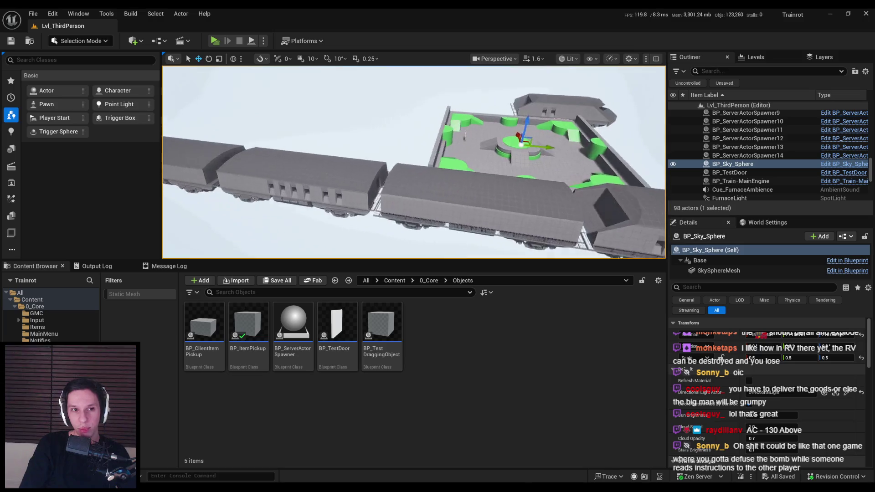
key("w")
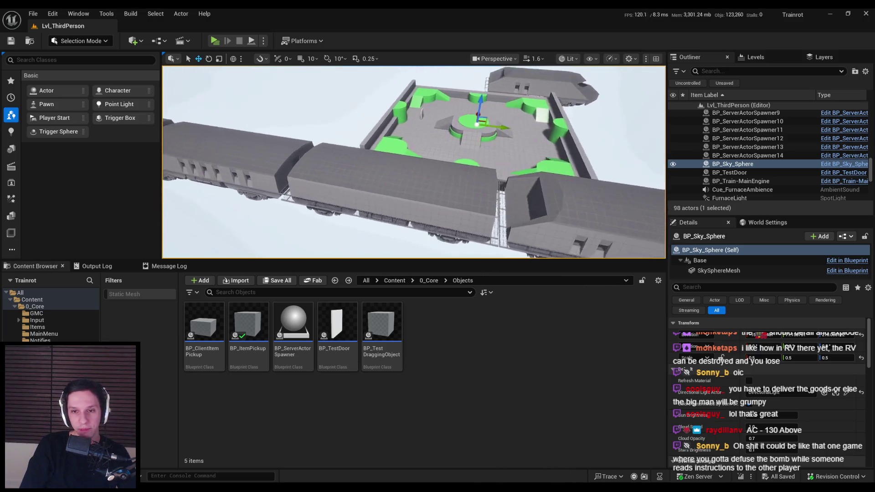
key("w")
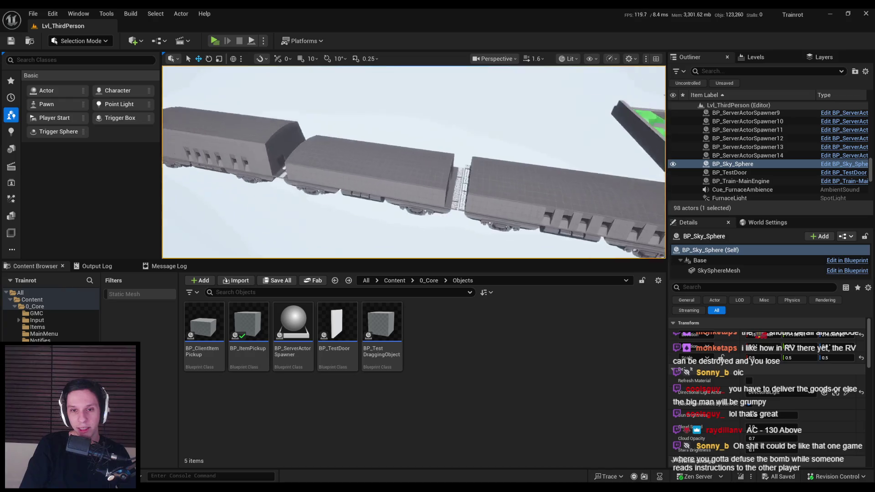
key("s")
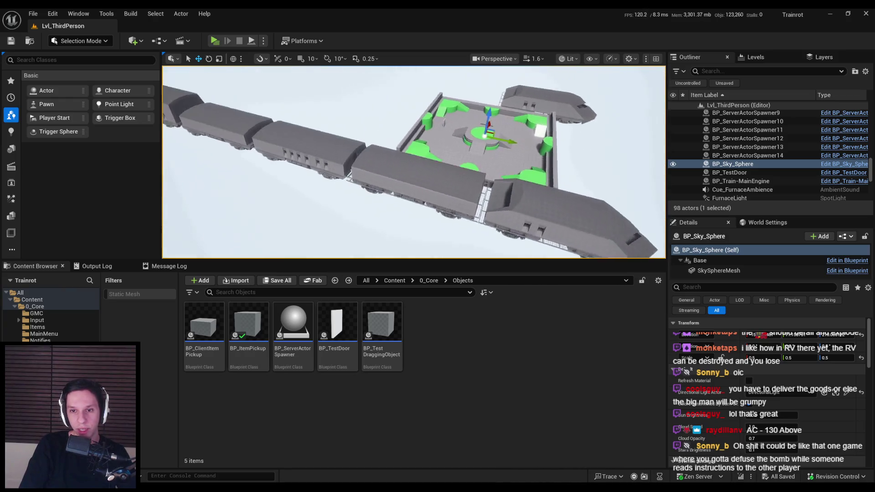
key("w")
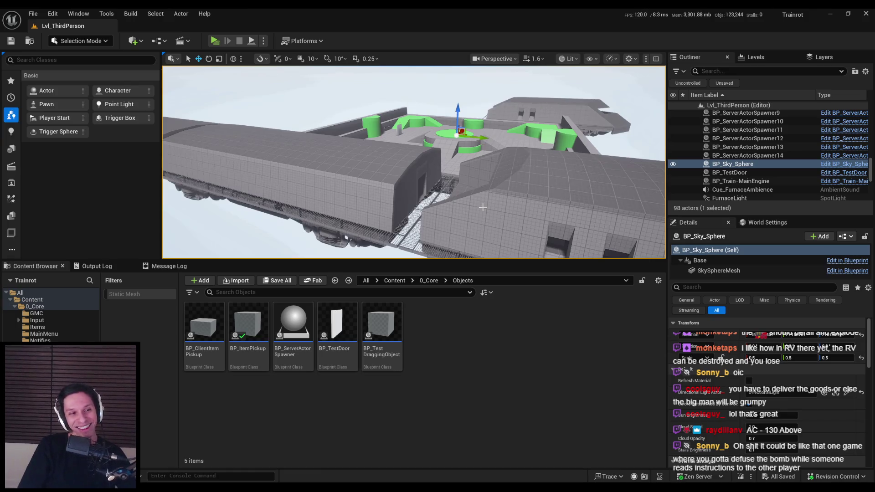
key("w")
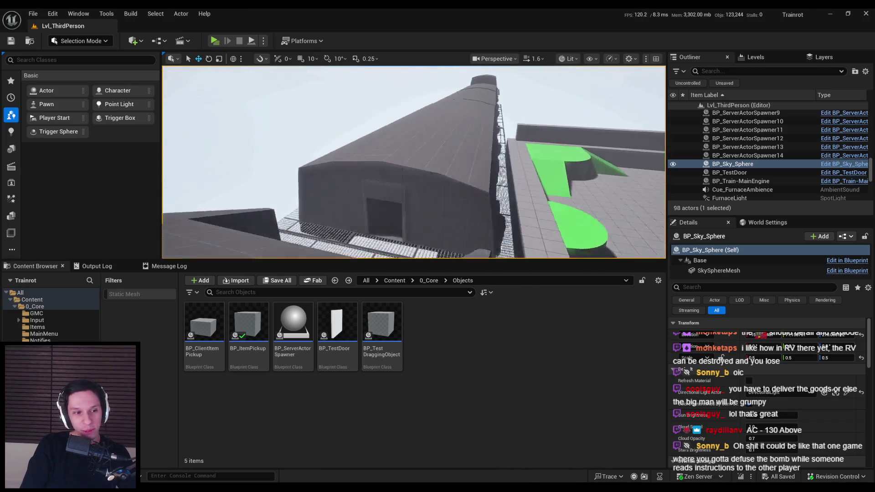
key("w")
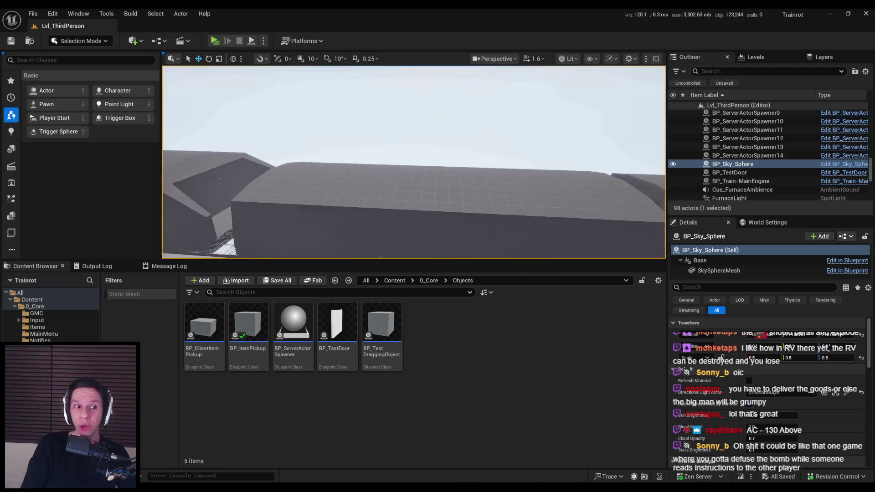
key("s")
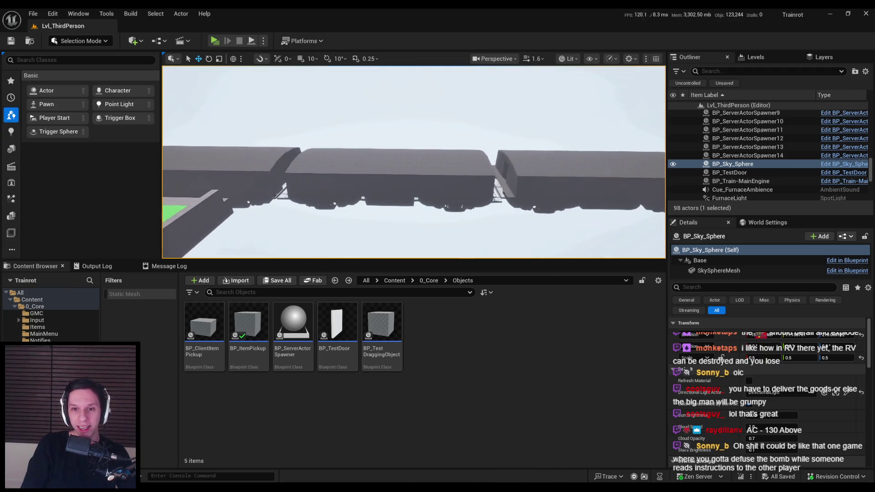
key("s")
key("w")
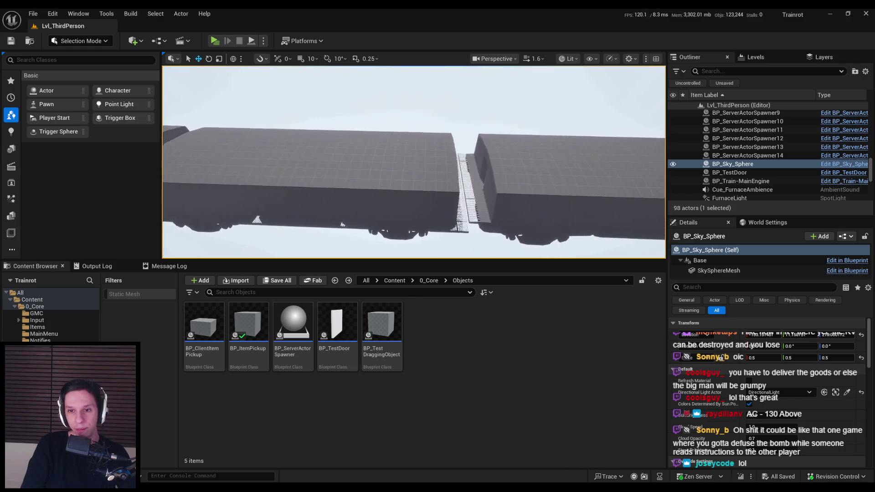
- Orbit beneath the train to see its underside, then pull back to an overview of arena and trains
mouse_move(414, 162)
left_mouse_down()
mouse_move(414, 137)
mouse_move(392, 105)
mouse_move(429, 96)
mouse_move(438, 132)
left_mouse_up()
mouse_move(428, 96)
left_mouse_down()
mouse_move(465, 87)
mouse_move(465, 118)
mouse_move(483, 114)
left_mouse_up()
left_click_drag(416, 196, 416, 196)
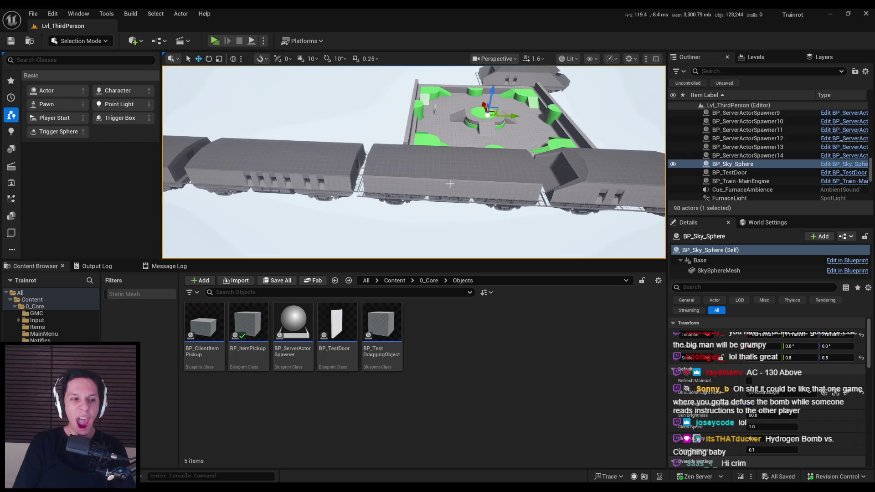
scroll(446, 185, "up", 10)
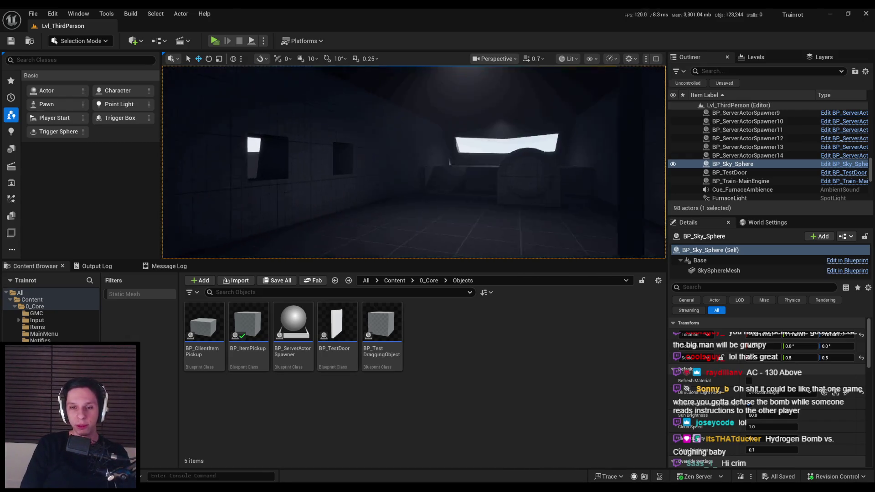
scroll(450, 181, "down", 1)
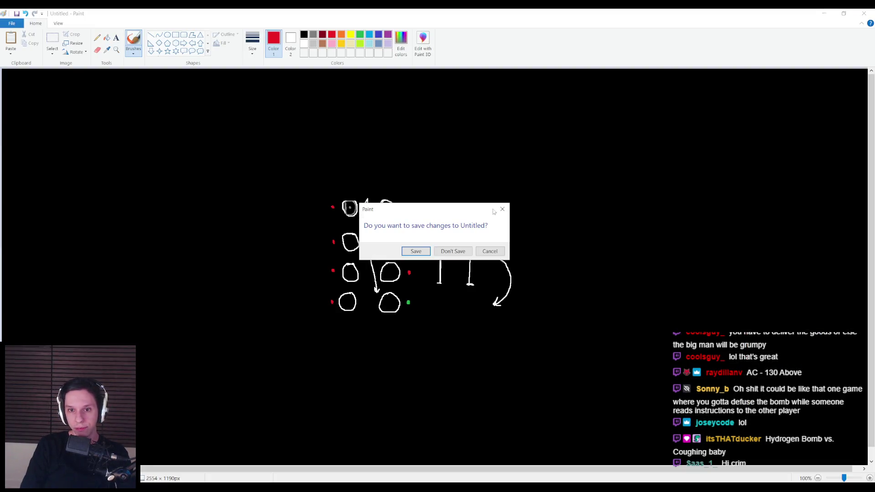
key("alt+Tab")
scroll(332, 312, "up", 15)
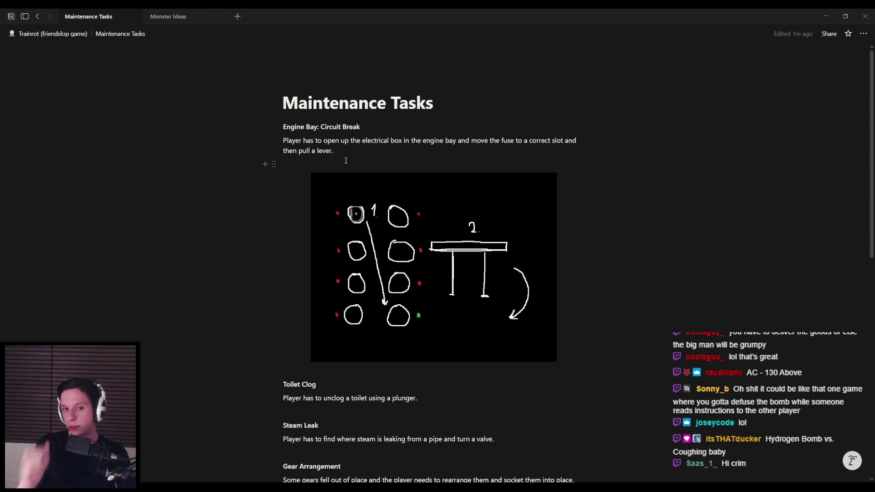
key("alt+Tab")
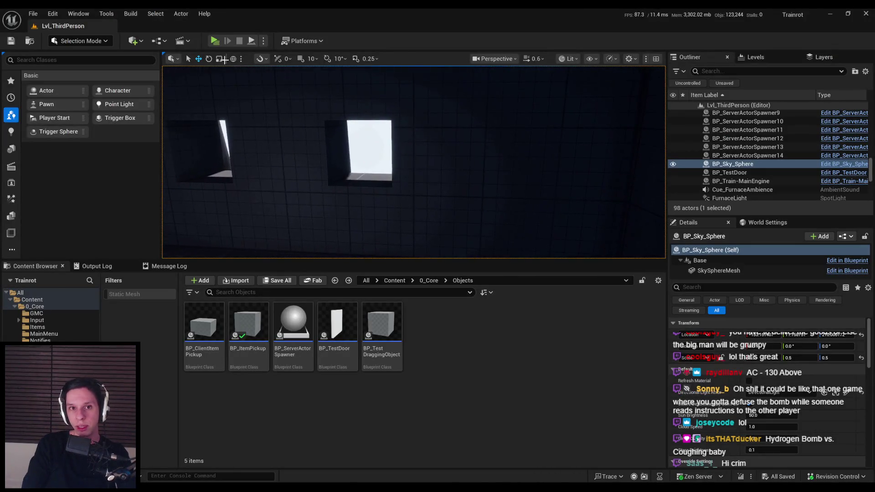
left_click(263, 40)
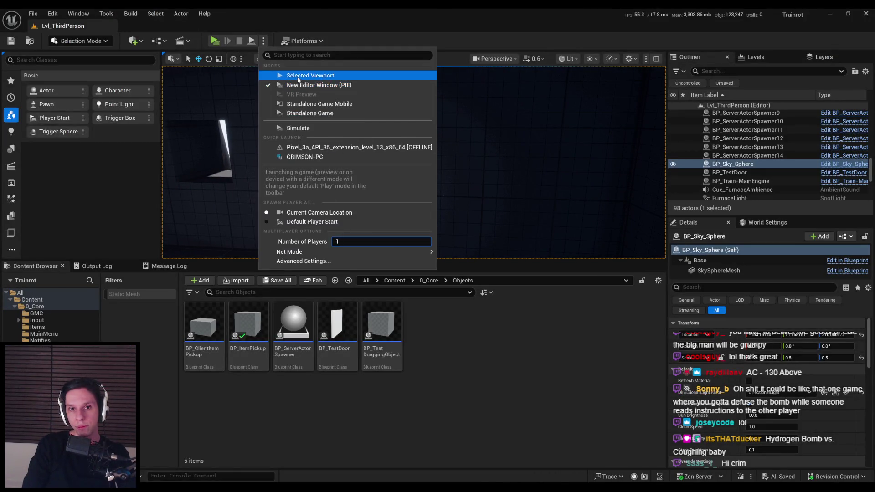
- Start a playtest in the level viewport and make it fullscreen with F11
left_click(328, 75)
key("alt+Tab")
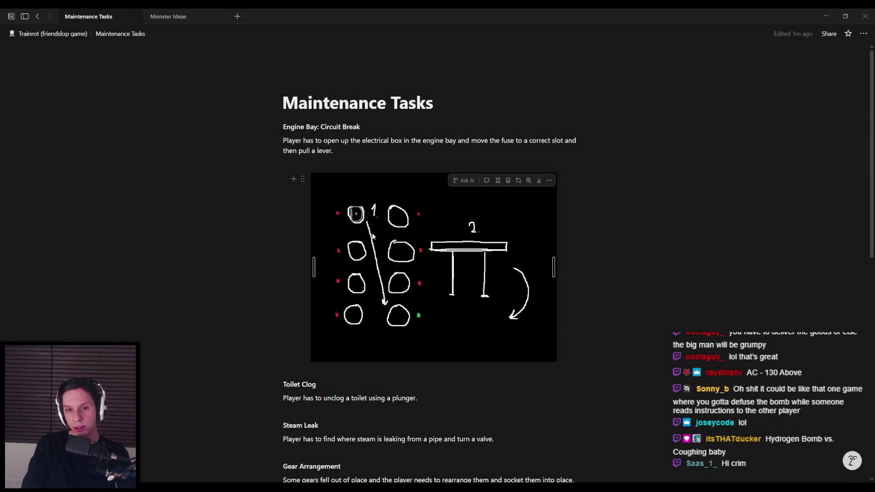
key("alt+Tab")
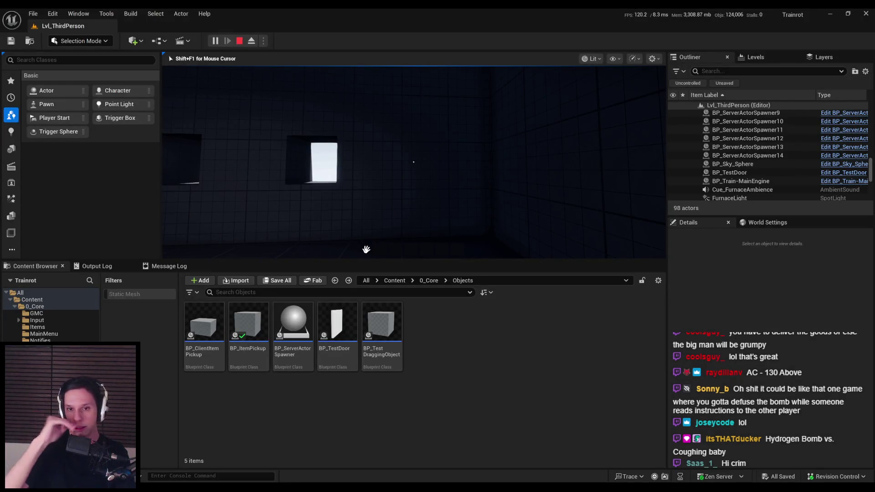
key("F11")
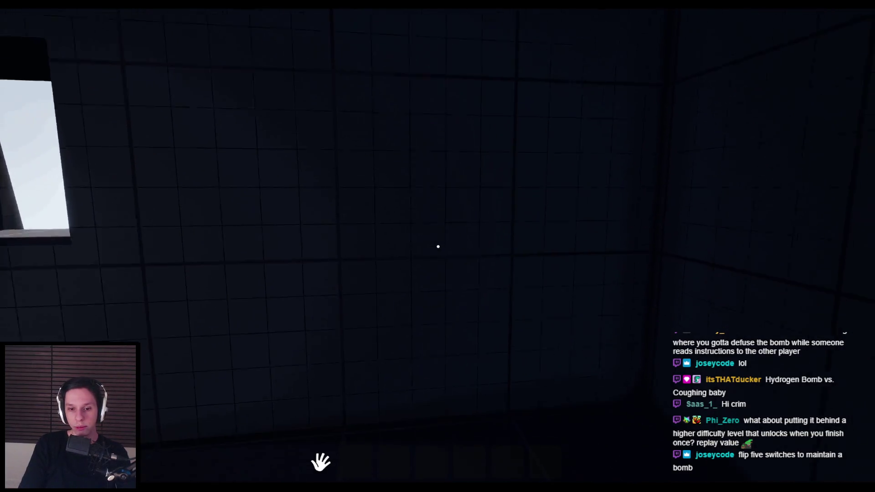
key("alt+Tab")
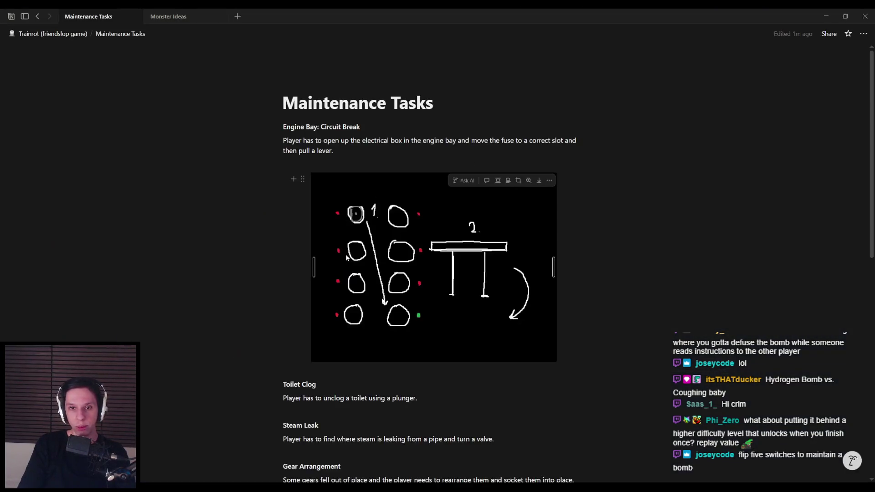
key("alt+Tab")
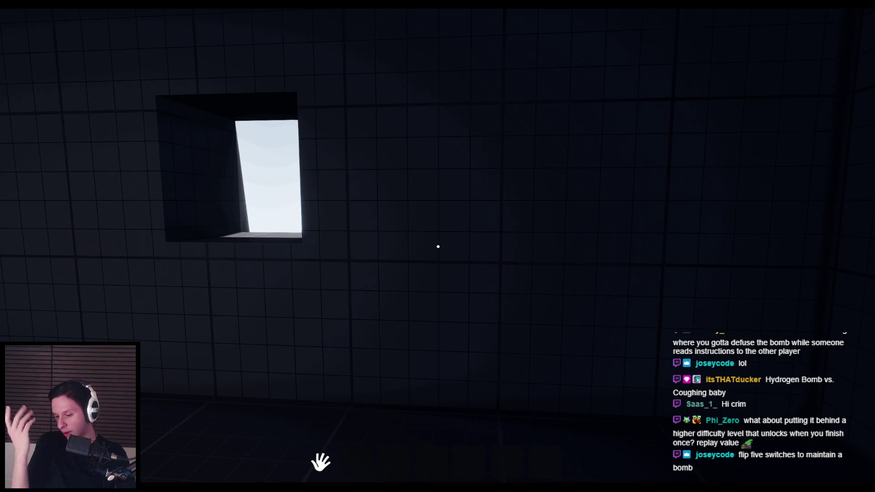
- Walk through the tiled room to the spheres and cubes, open the furnace hatch and pick up a cube
key("d")
key("s")
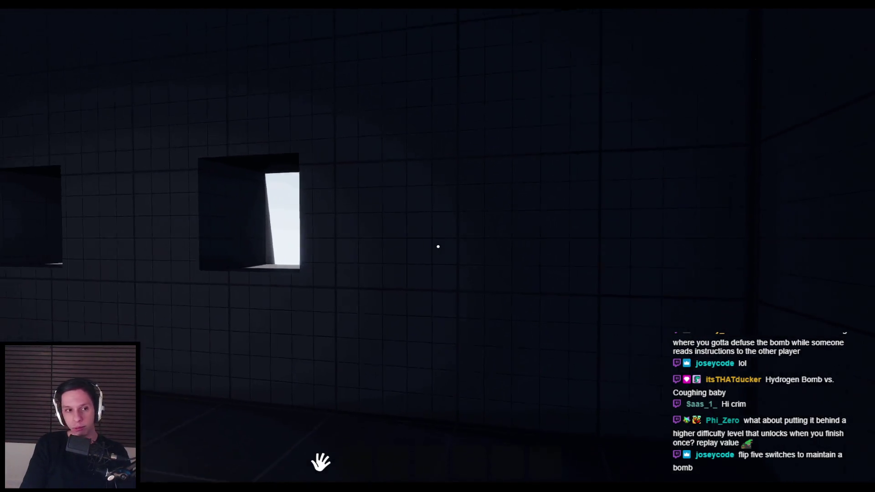
key("w")
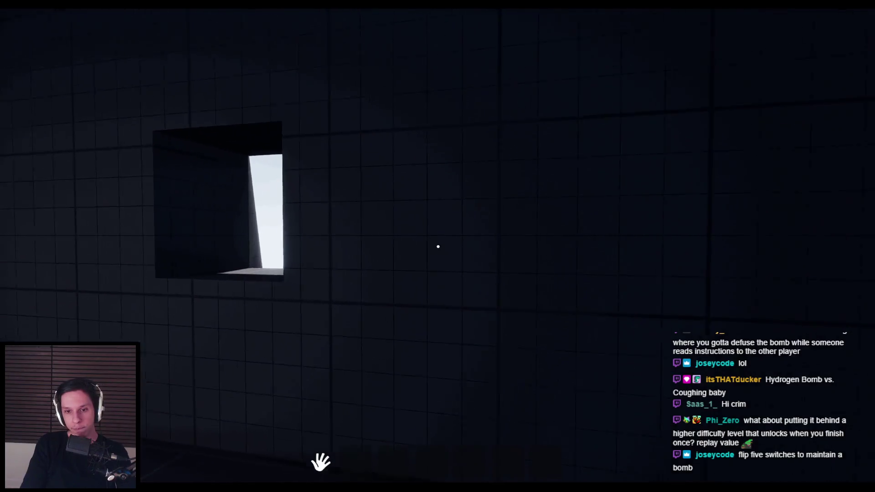
mouse_move(438, 246)
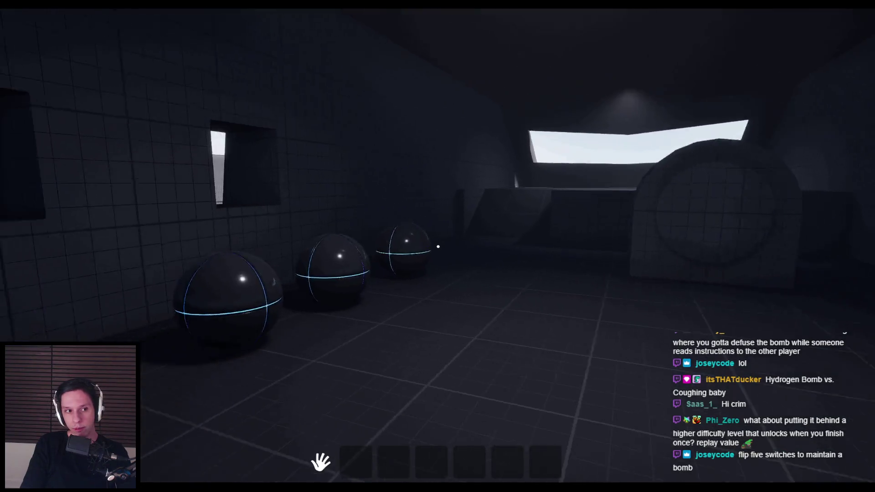
key("w")
key("w")
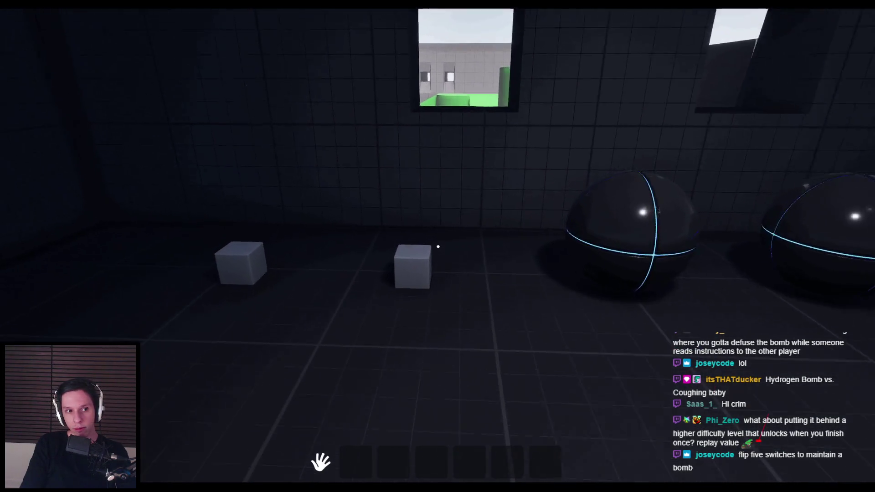
key("w")
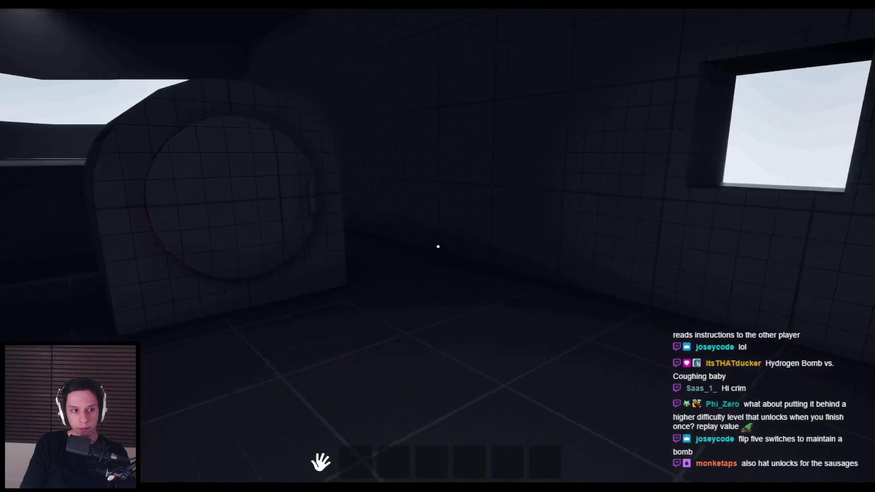
left_click(439, 247)
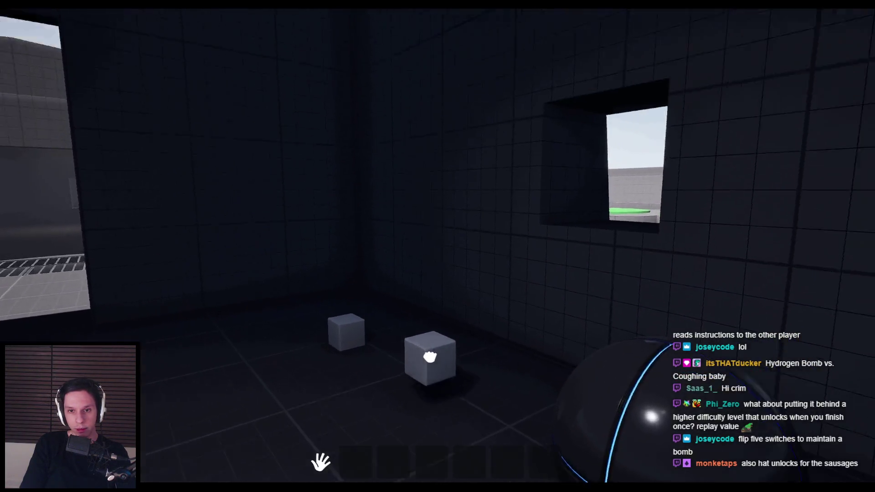
left_click(438, 247)
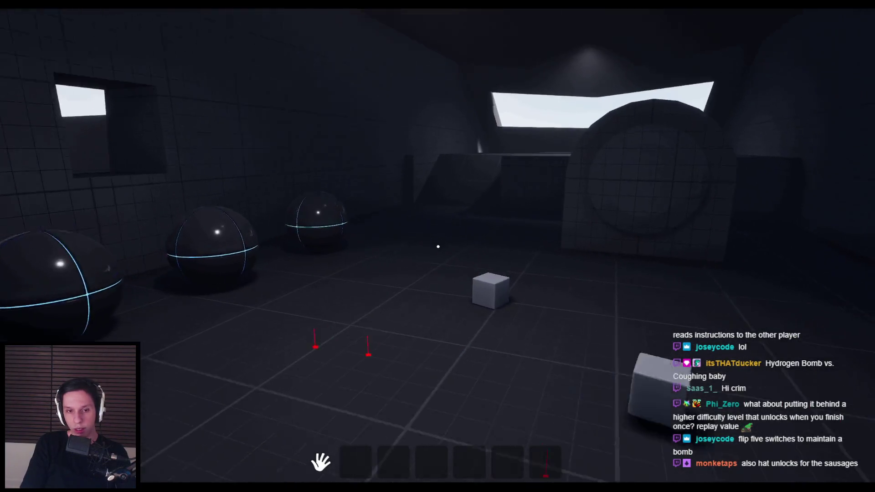
- Carry the cube down the corridor into the cube room, then head back out toward the lit wall panel
key("w")
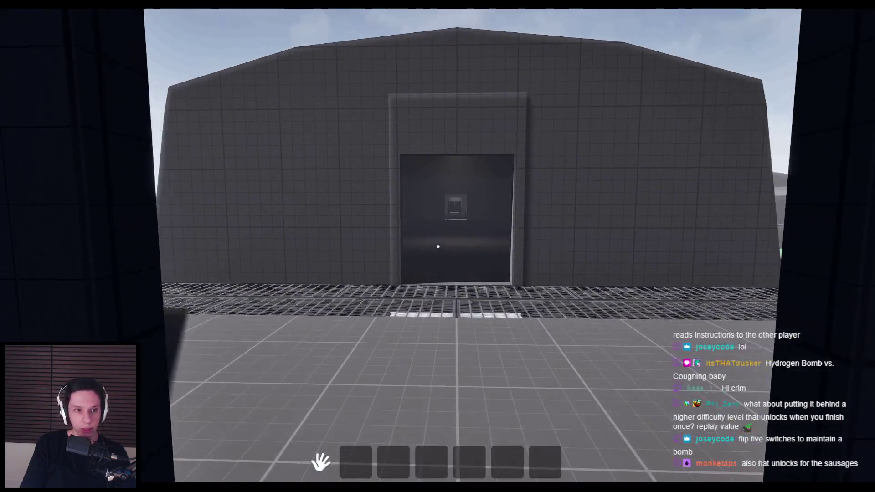
key("w")
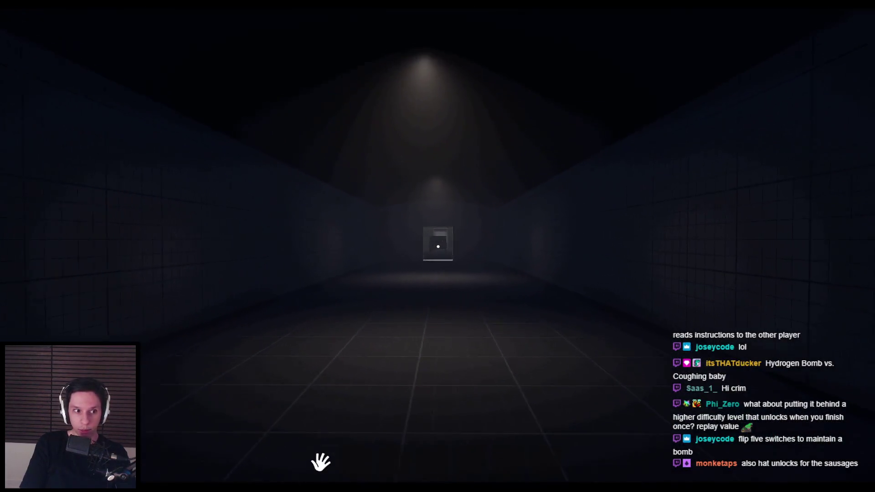
key("w")
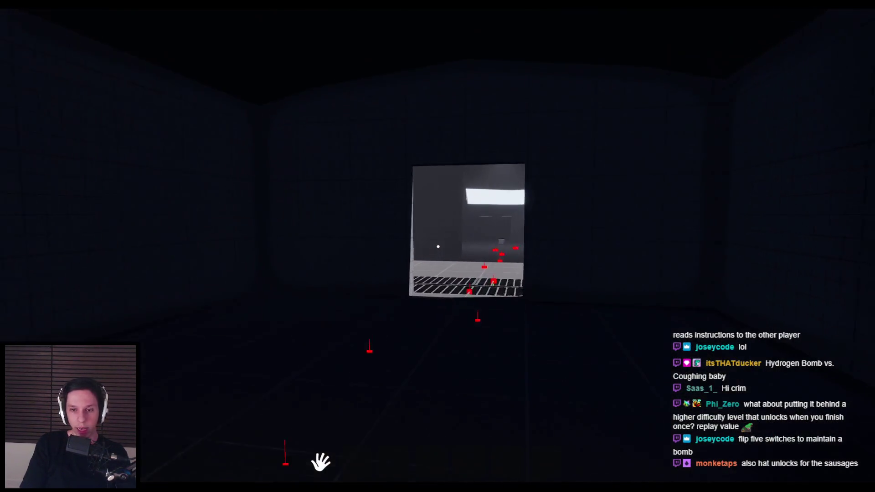
key("w")
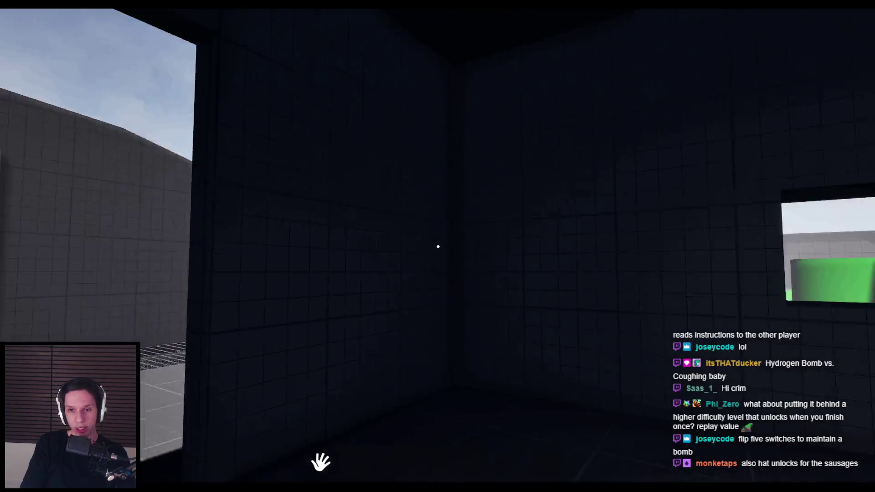
key("w")
key("w")
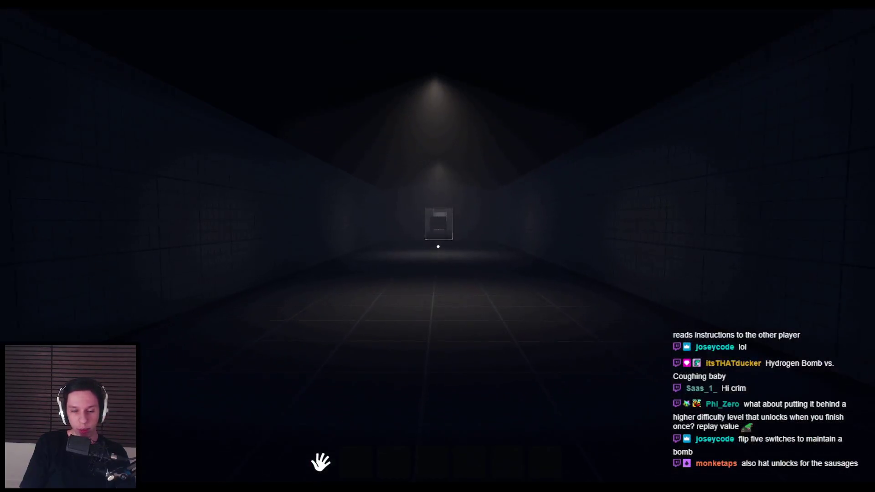
key("w")
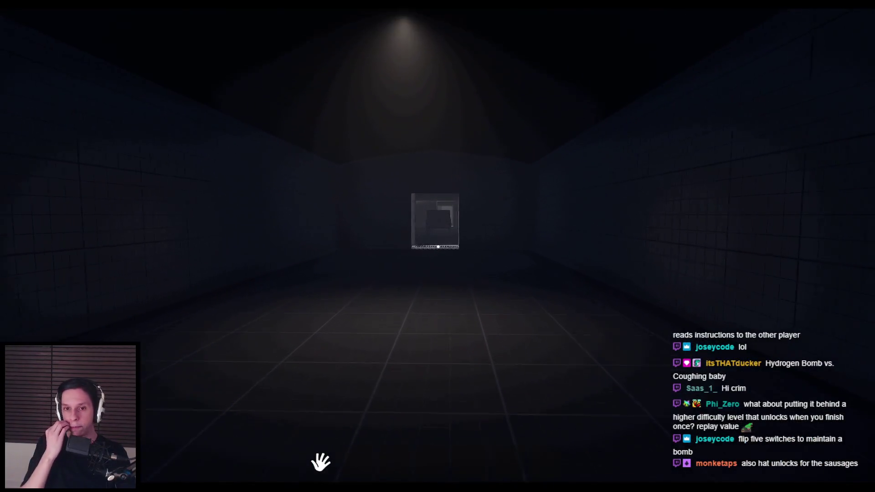
key("w")
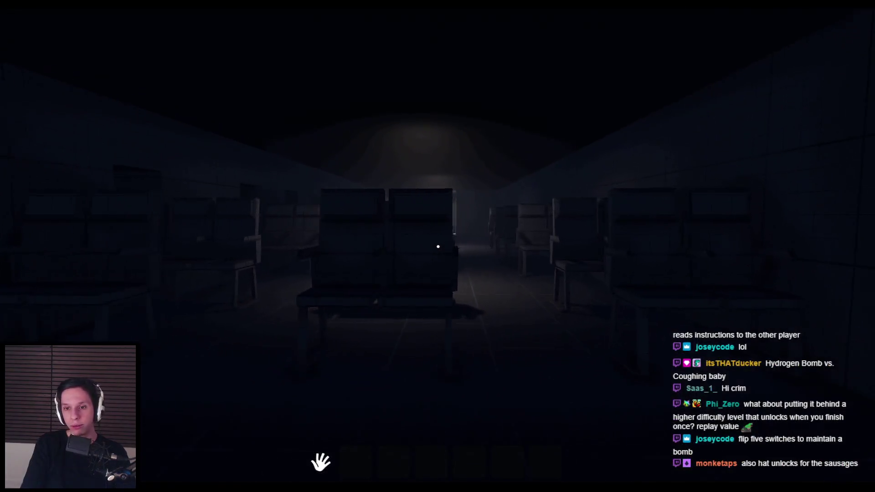
- Walk past the seats and down the long corridor out onto the grid platform, then head back inside
mouse_move(438, 246)
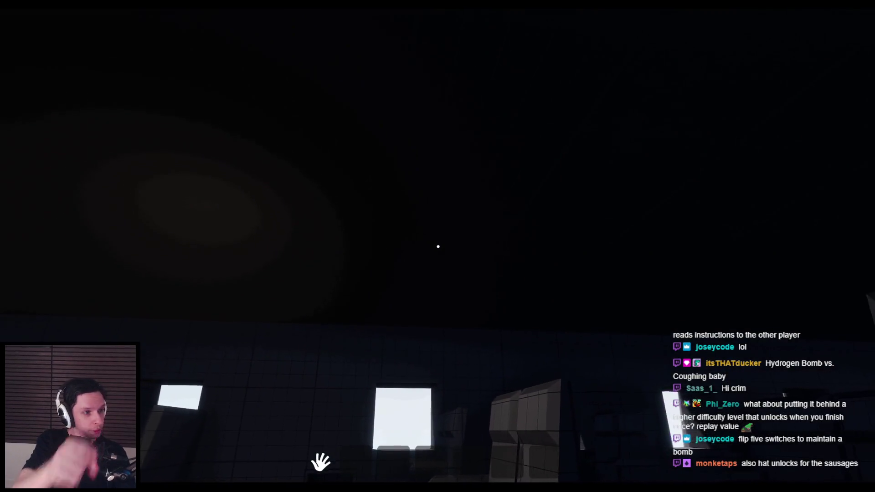
key("w")
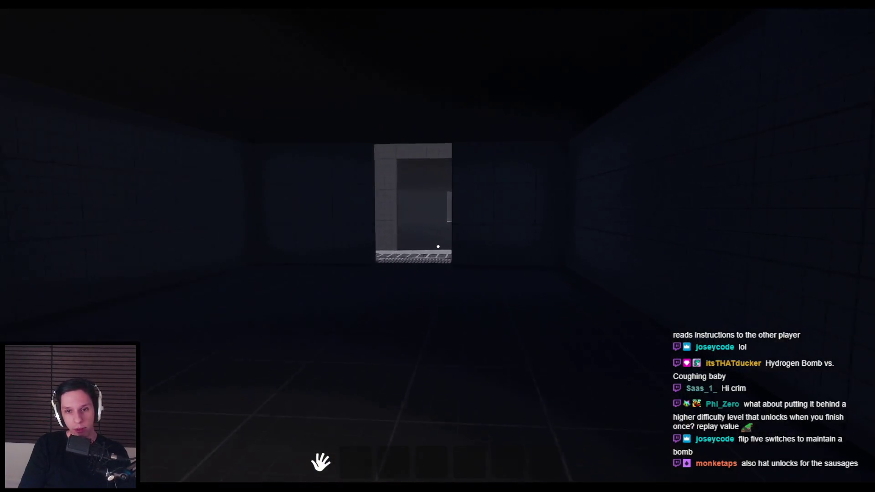
key("w")
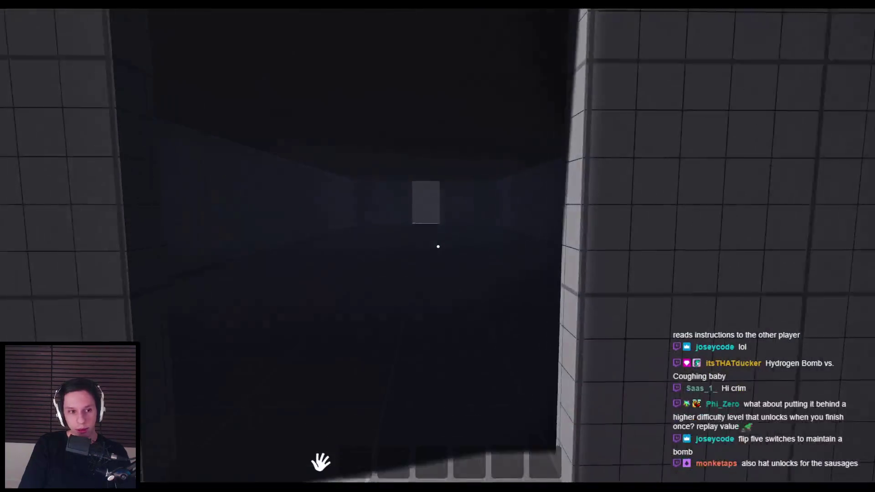
key("w")
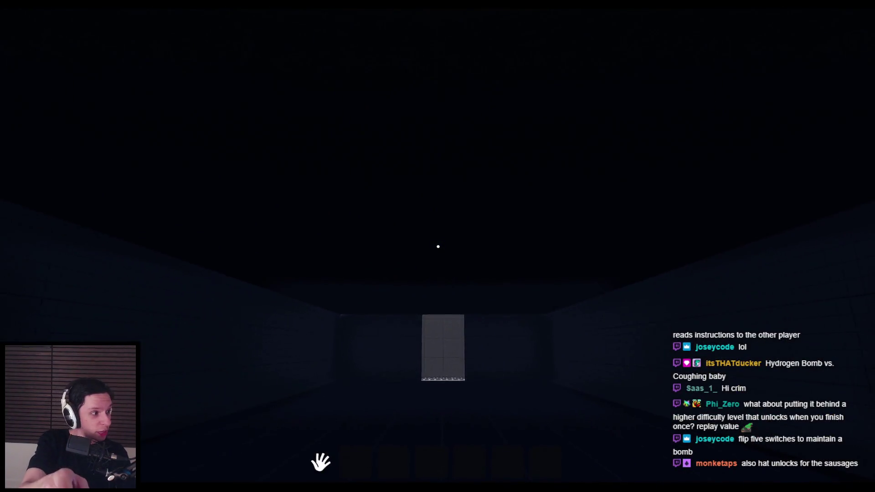
key("w")
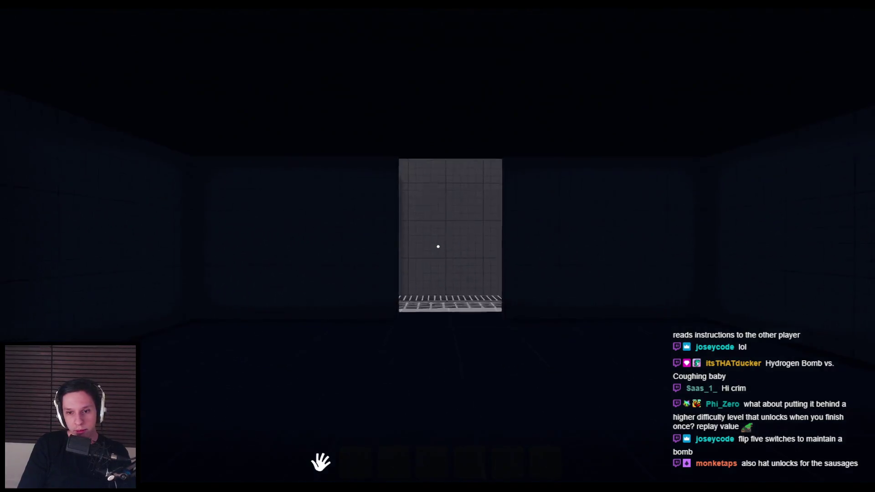
key("w")
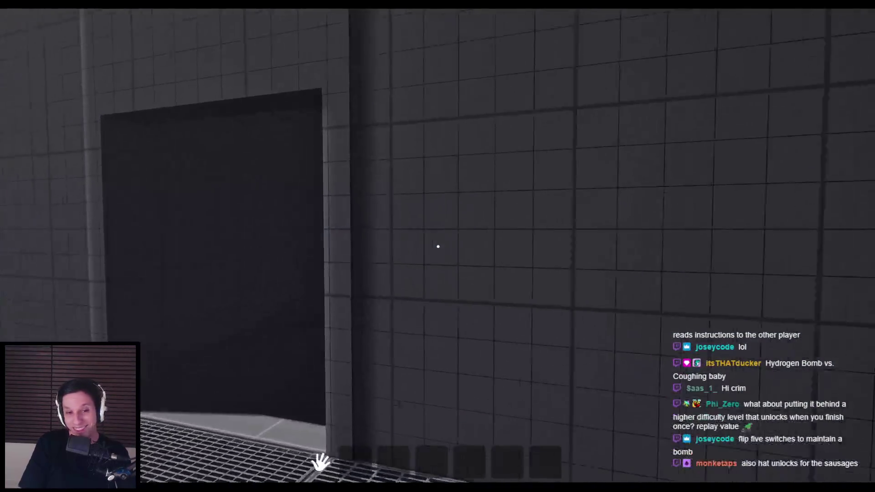
key("w")
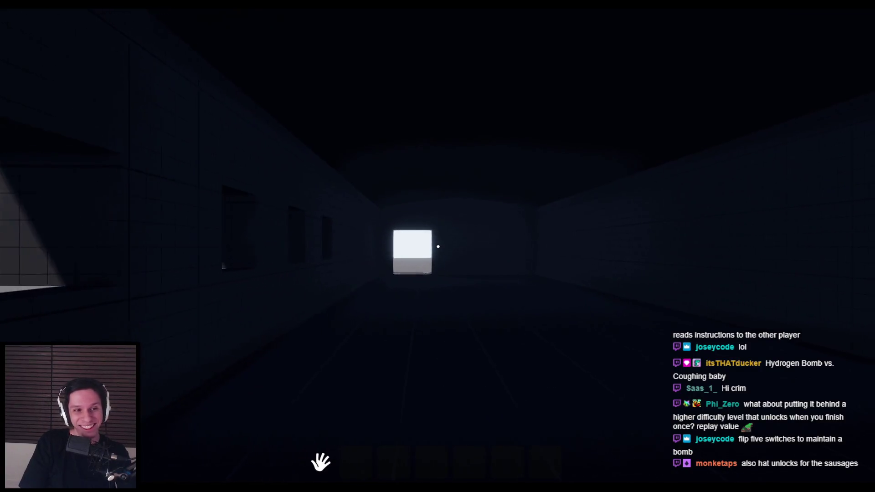
key("w")
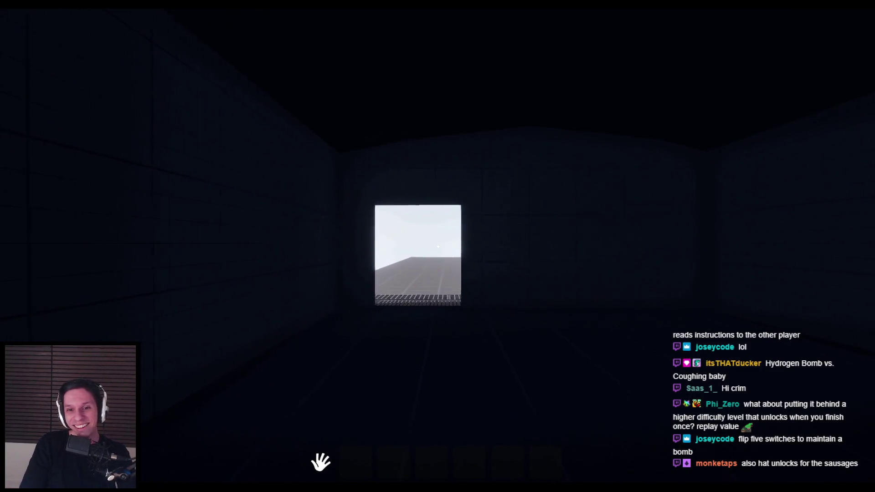
key("w")
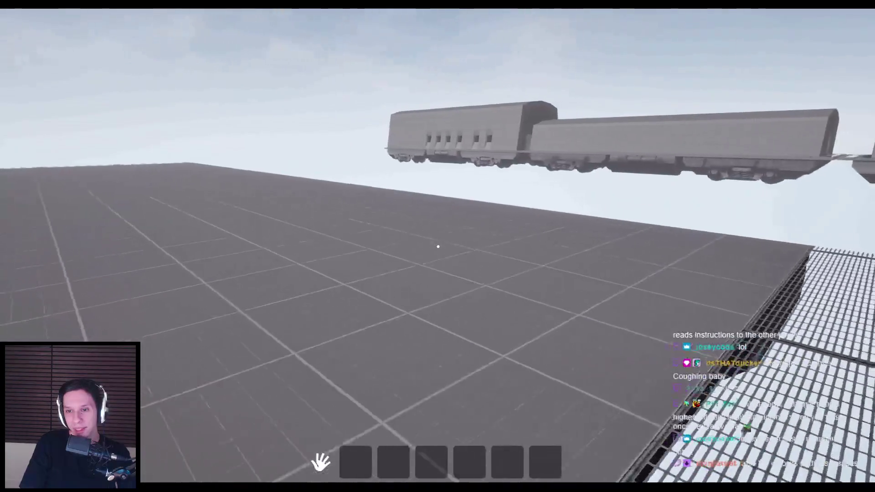
key("w")
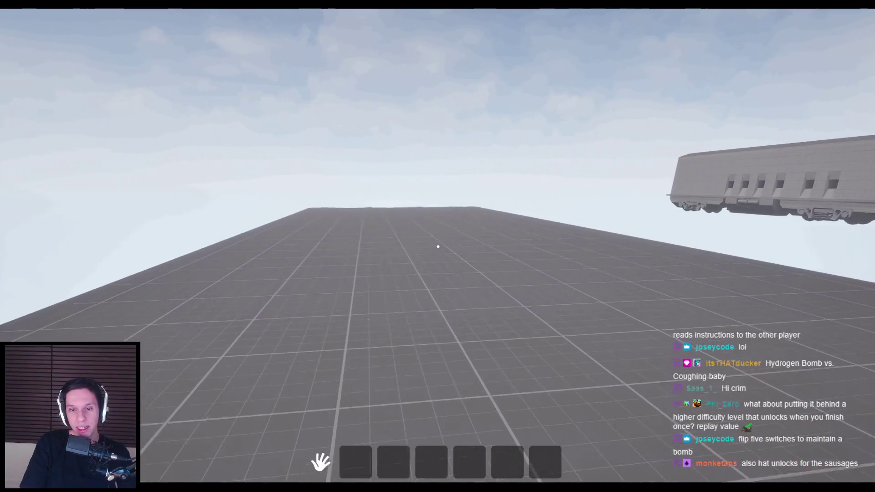
key("w")
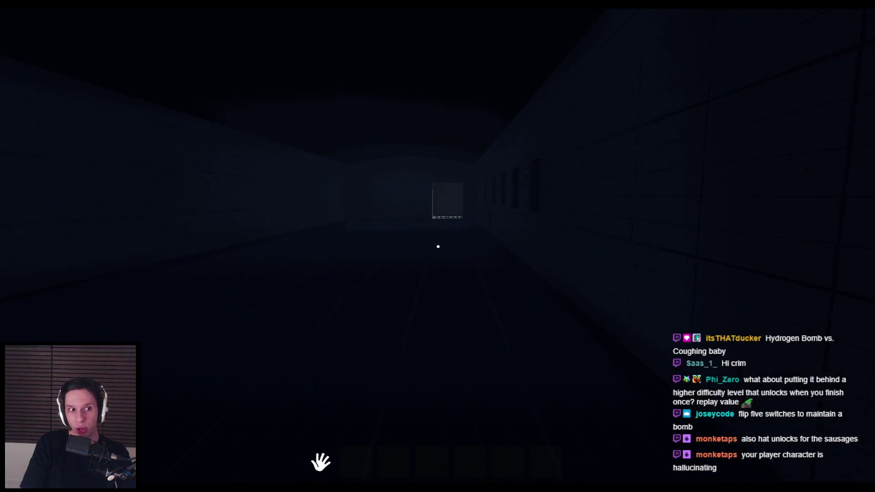
- Walk down the dark corridor, through the lit doorways and between the carriage seats, then out the carriage door
key("w")
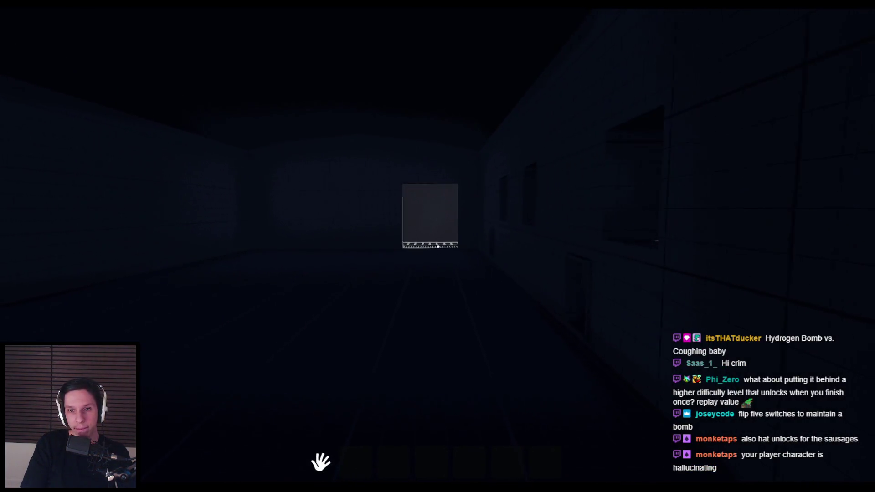
key("w")
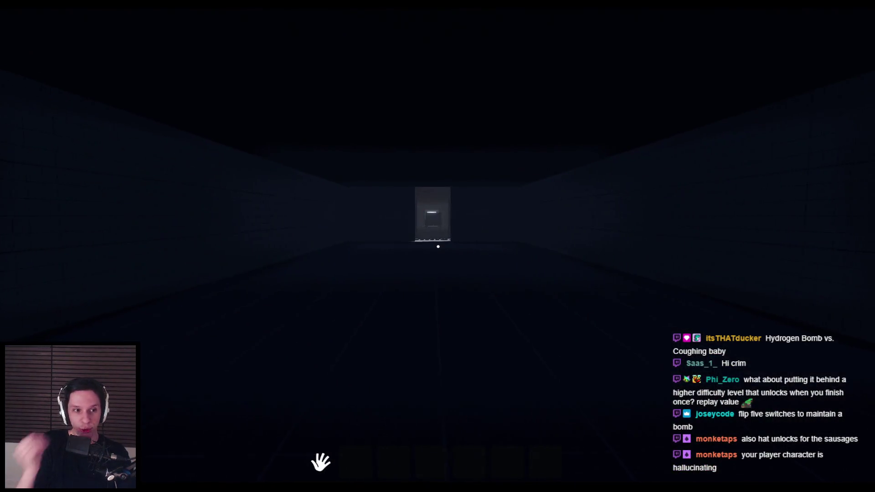
key("w")
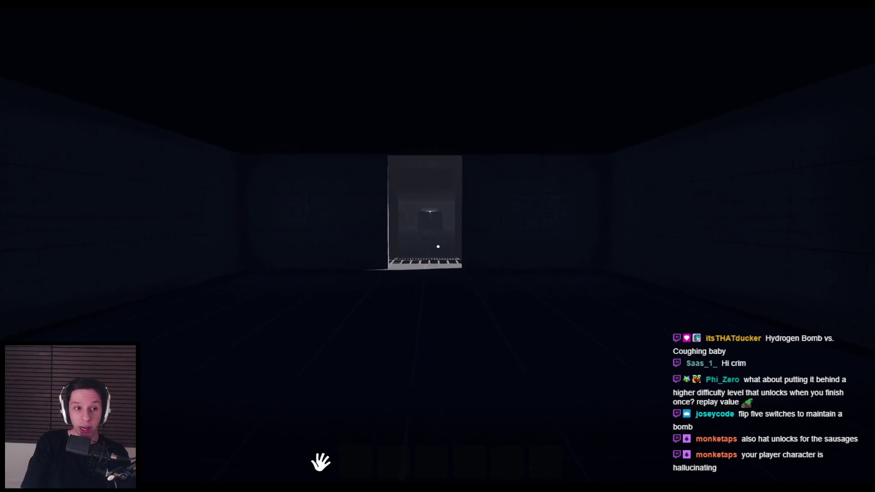
key("w")
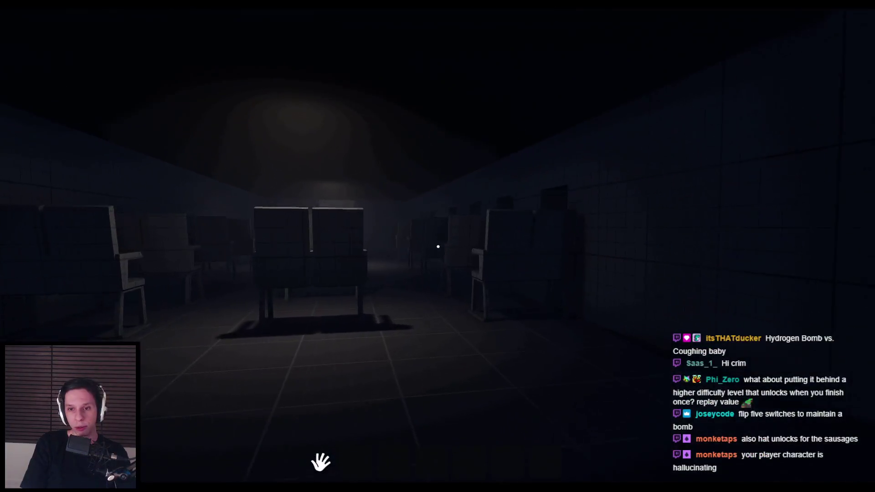
key("w")
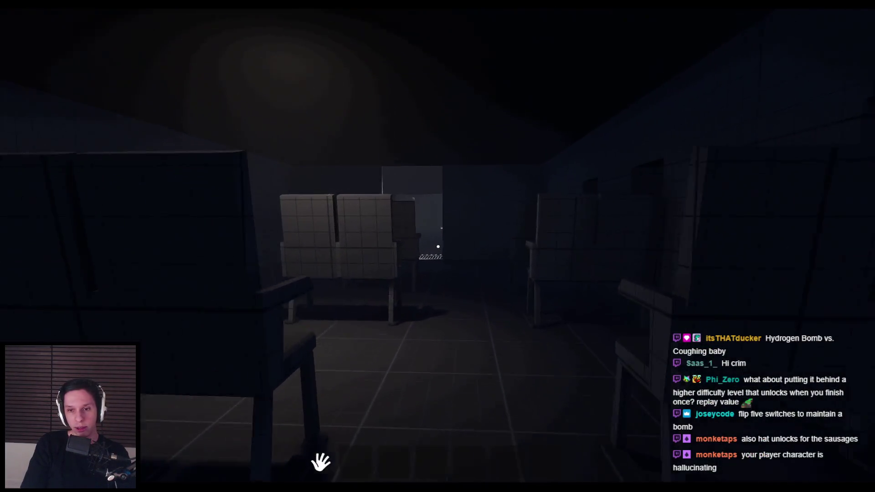
key("w")
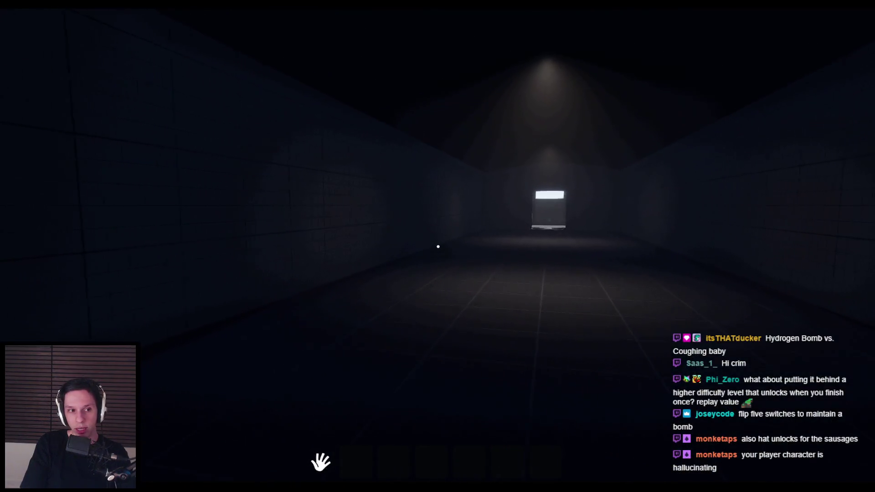
- Enter the sphere and cube room, pick up a cube and set it down in front of a sphere
key("w")
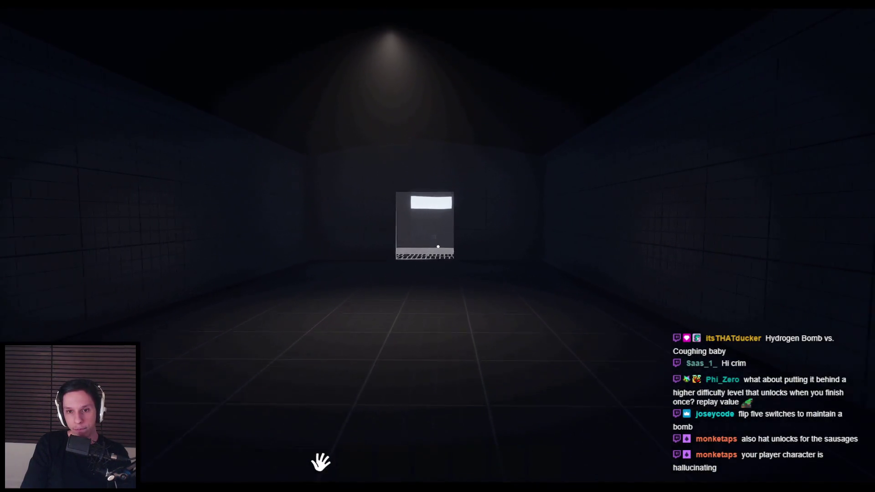
key("w")
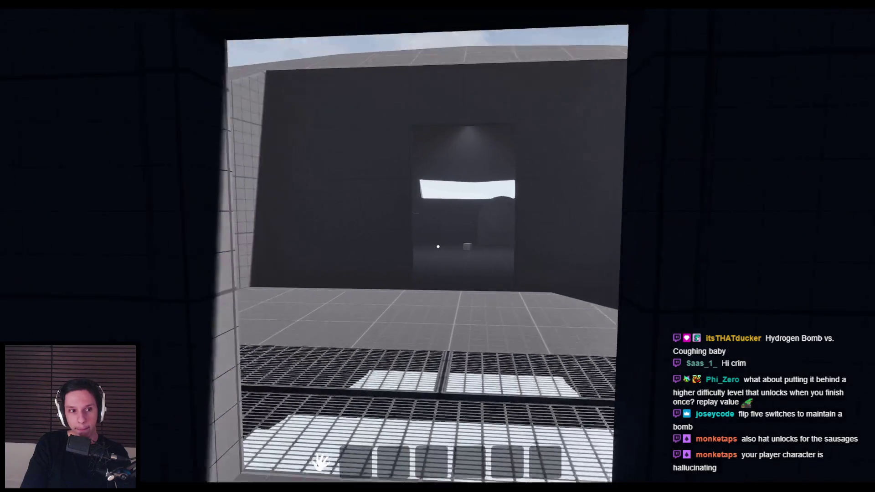
key("w")
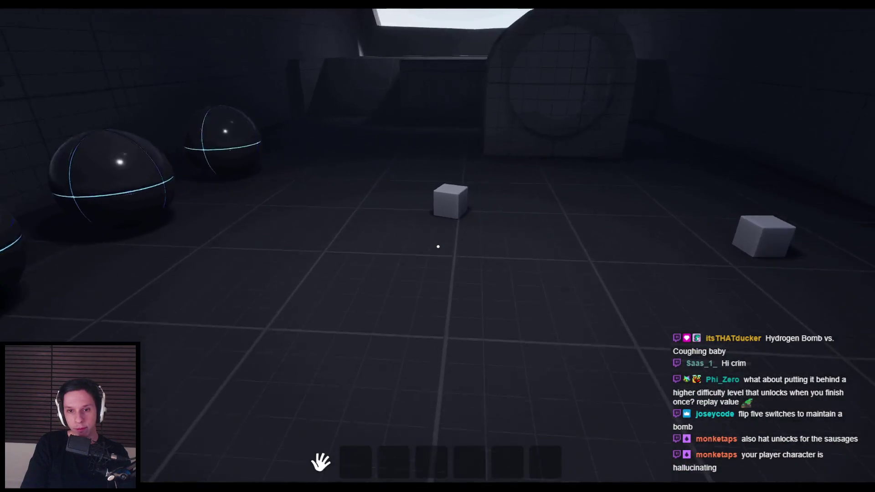
left_click(438, 246)
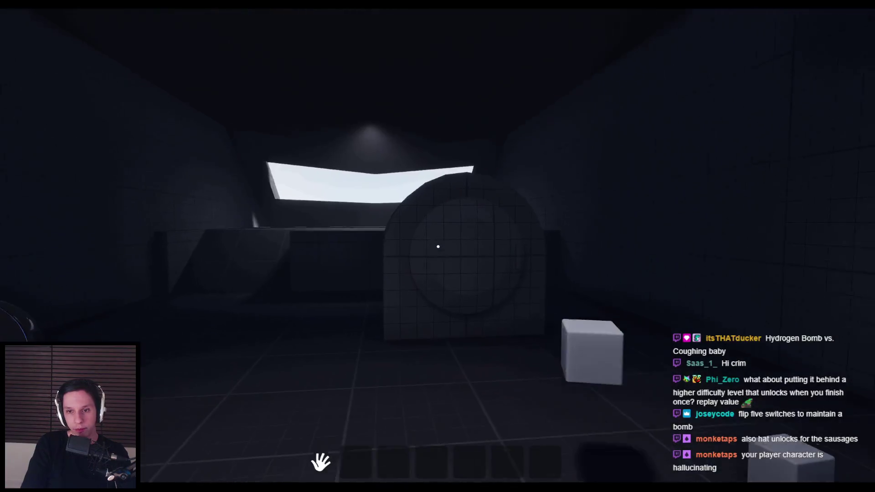
left_click(438, 246)
- Walk up to the black sphere and grab it
key("w")
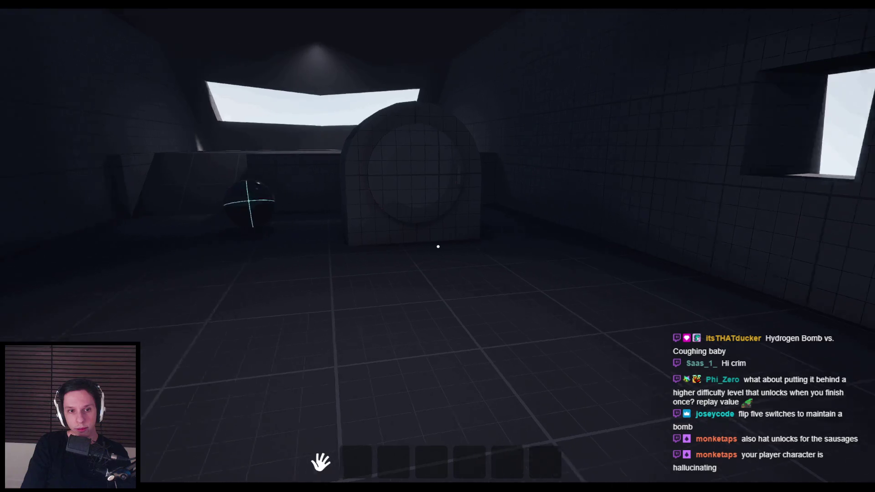
key("w")
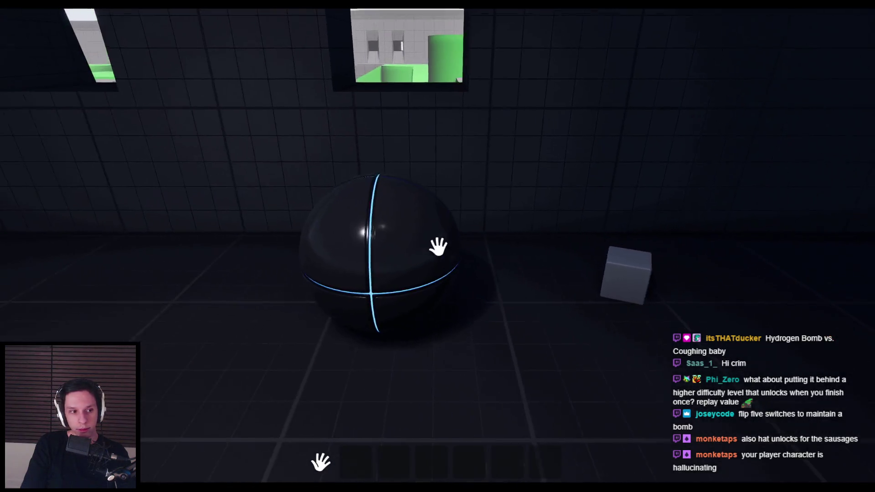
mouse_move(438, 246)
left_mouse_down()
mouse_move(734, 249)
mouse_move(132, 256)
mouse_move(515, 226)
mouse_move(483, 229)
mouse_move(449, 203)
mouse_move(438, 246)
left_mouse_up()
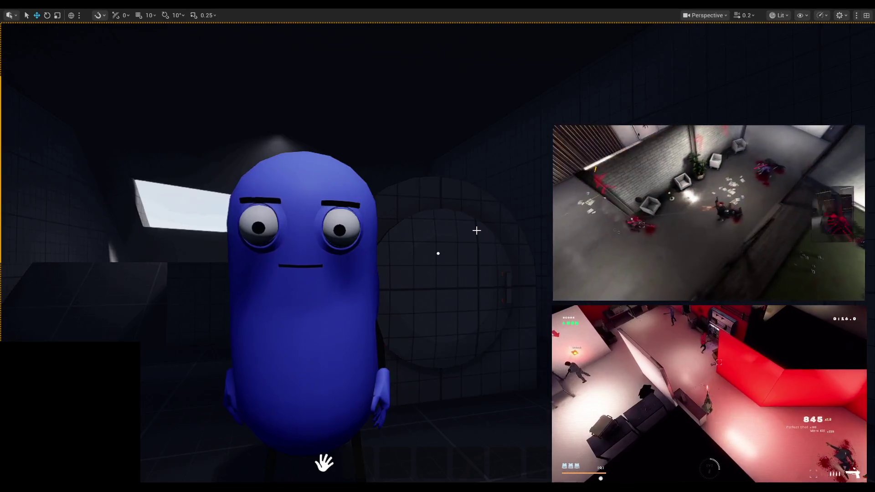
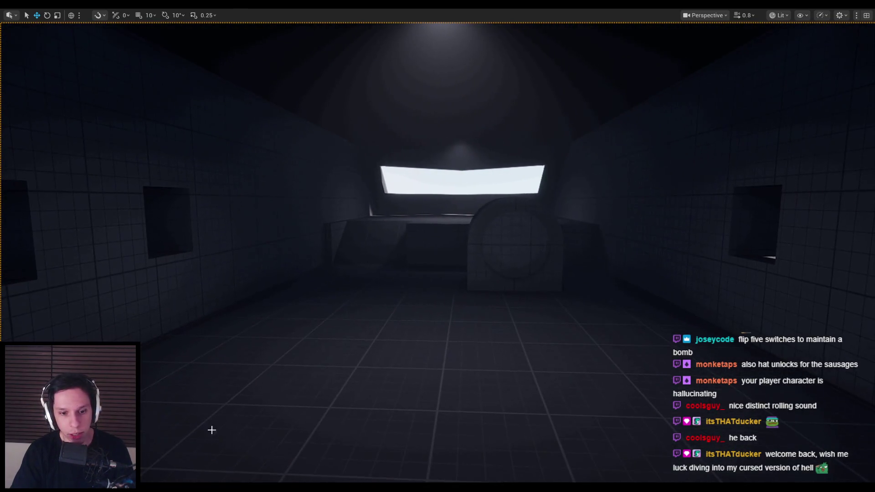
- Switch from the Unreal Editor to the Notion Maintenance Tasks page and scroll down
key("alt+Tab")
scroll(383, 275, "down", 3)
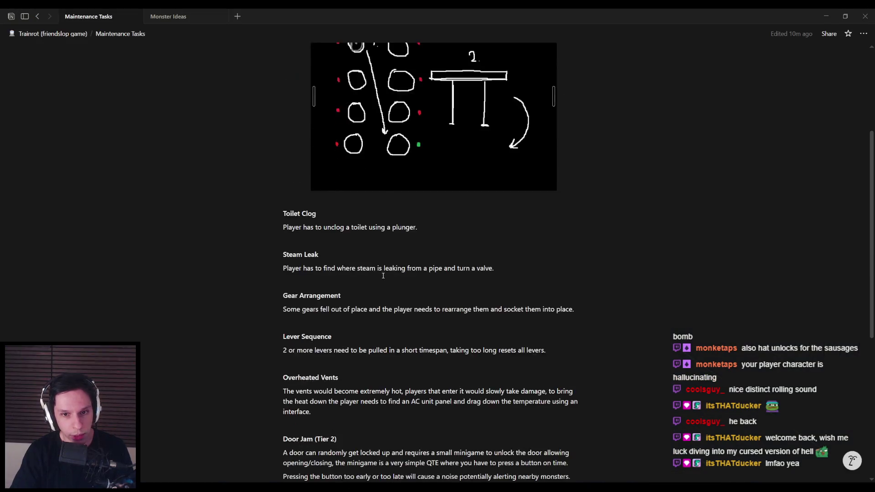
- Scroll through the Maintenance Tasks page to review the circuit-break diagram
scroll(383, 275, "up", 3)
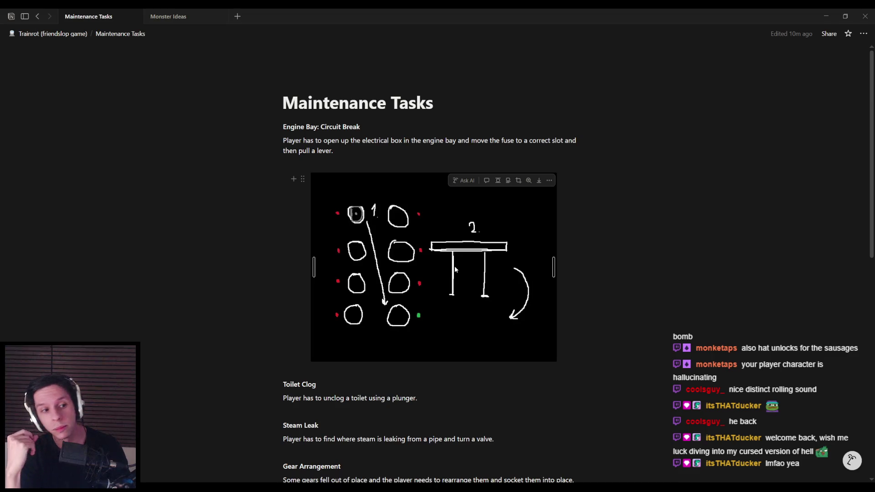
scroll(360, 359, "down", 5)
scroll(350, 369, "up", 5)
scroll(318, 333, "down", 6)
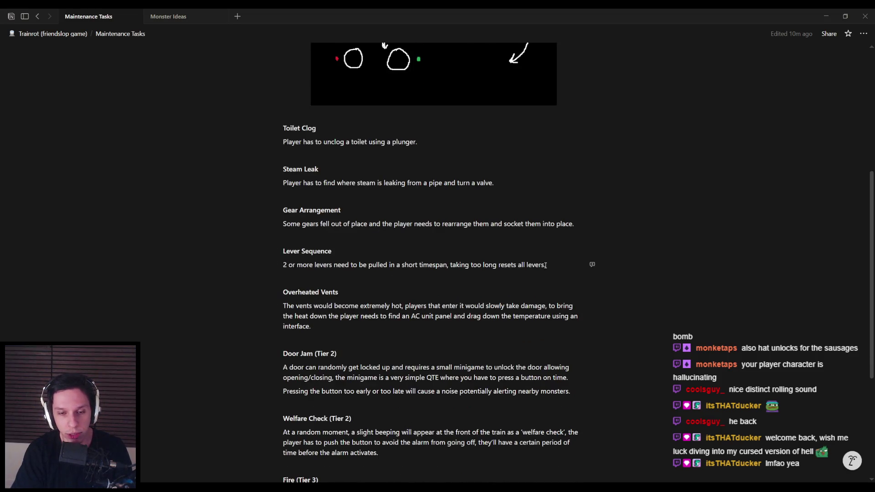
- Turn the Unreal level view toward the walls and sky, recheck the notes, then return
key("alt+Tab")
mouse_move(395, 228)
left_mouse_down()
mouse_move(319, 255)
mouse_move(292, 246)
mouse_move(294, 194)
mouse_move(305, 194)
mouse_move(287, 200)
mouse_move(310, 201)
mouse_move(292, 203)
mouse_move(301, 182)
left_mouse_up()
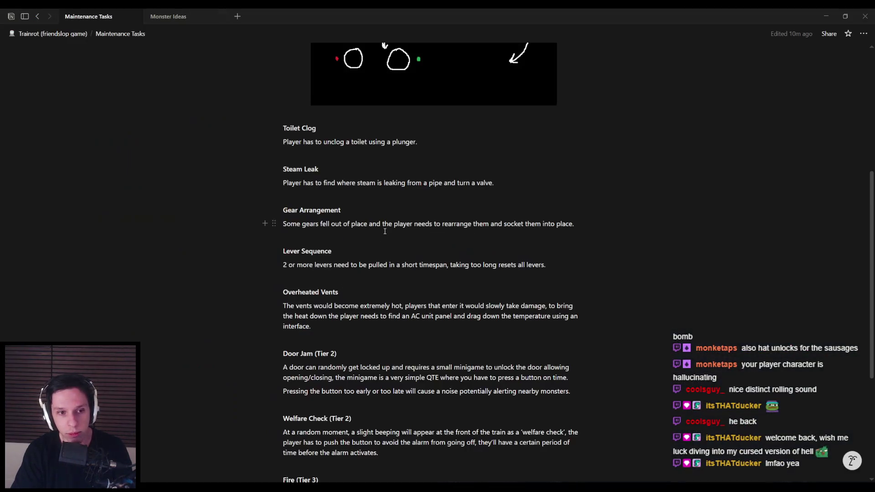
scroll(376, 247, "up", 6)
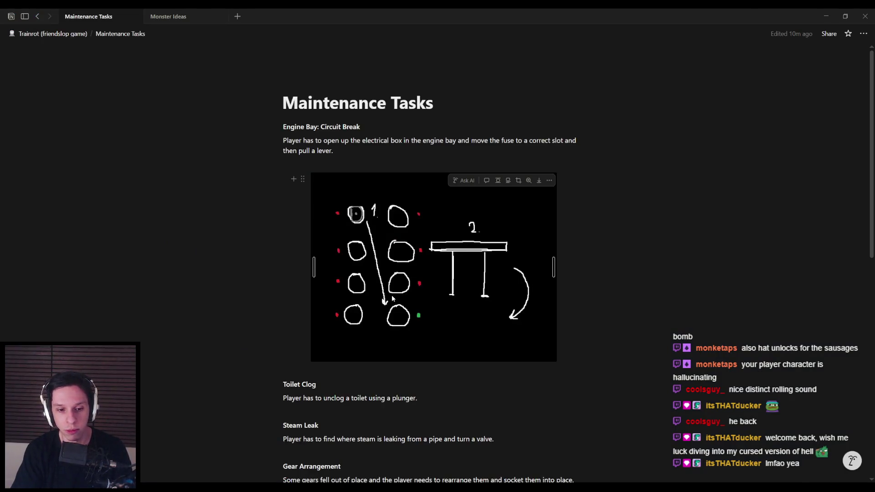
key("alt+Tab")
key("alt+Tab")
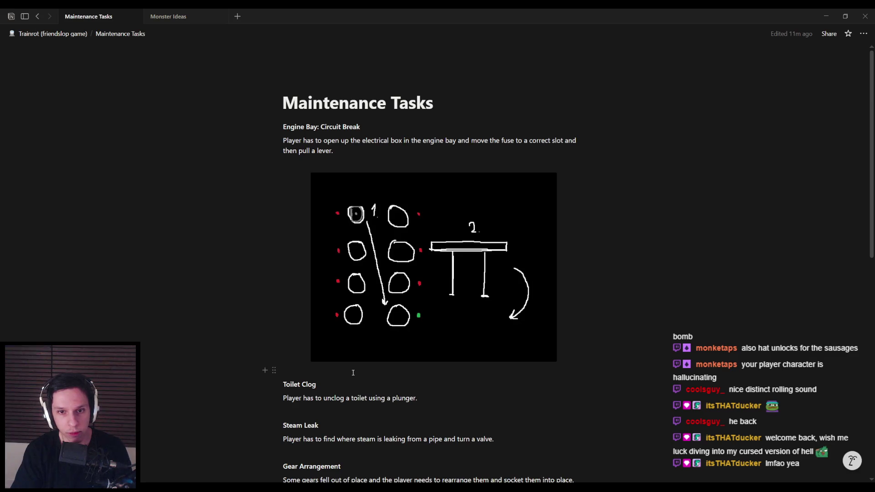
mouse_move(460, 319)
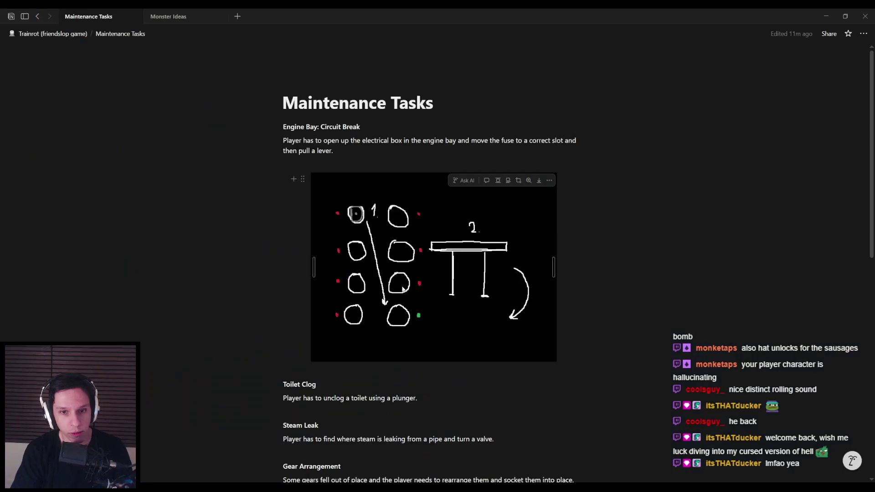
key("alt+Tab")
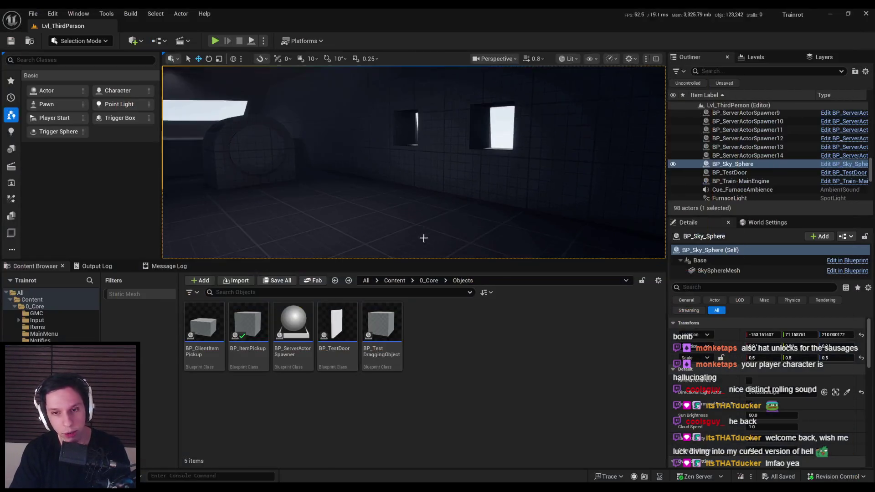
- Move between the 0_Core and Objects folders in the Content Browser, ending in 0_Core
left_click(431, 280)
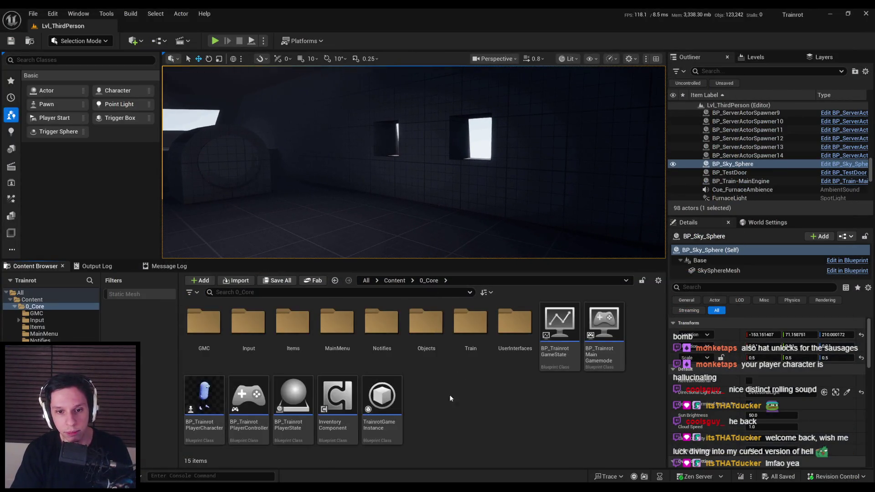
double_click(426, 323)
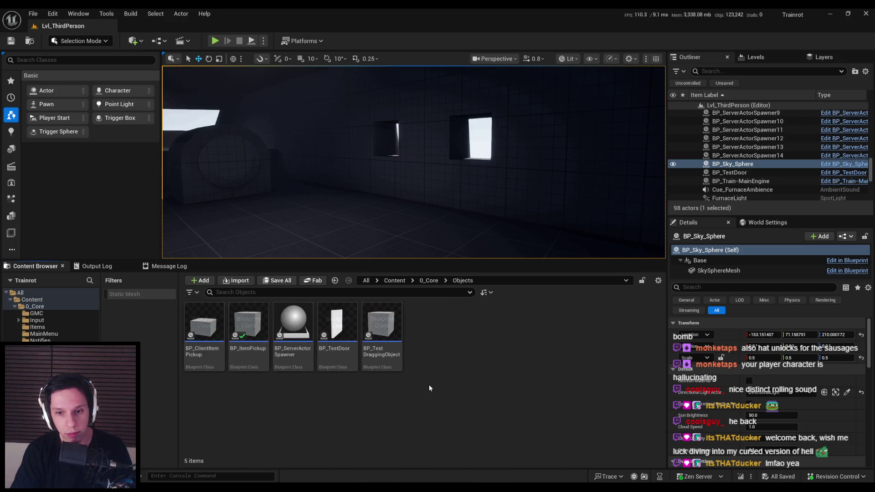
key("alt+Left")
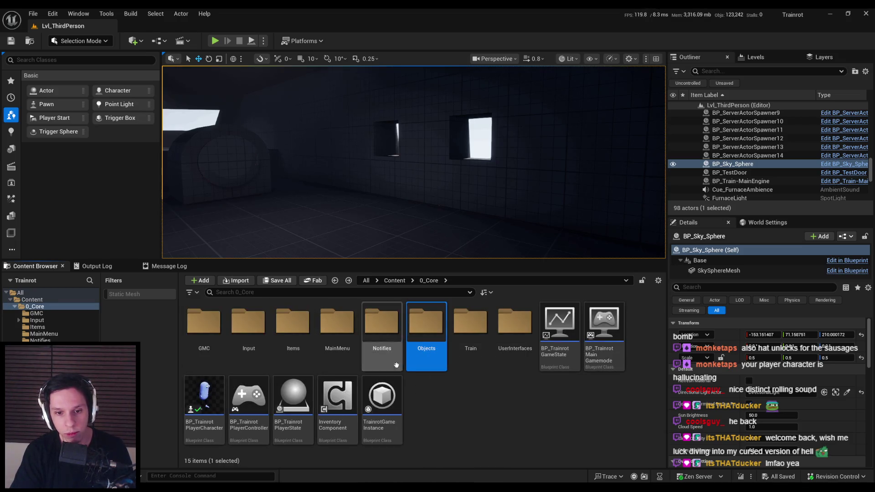
key("alt+Right")
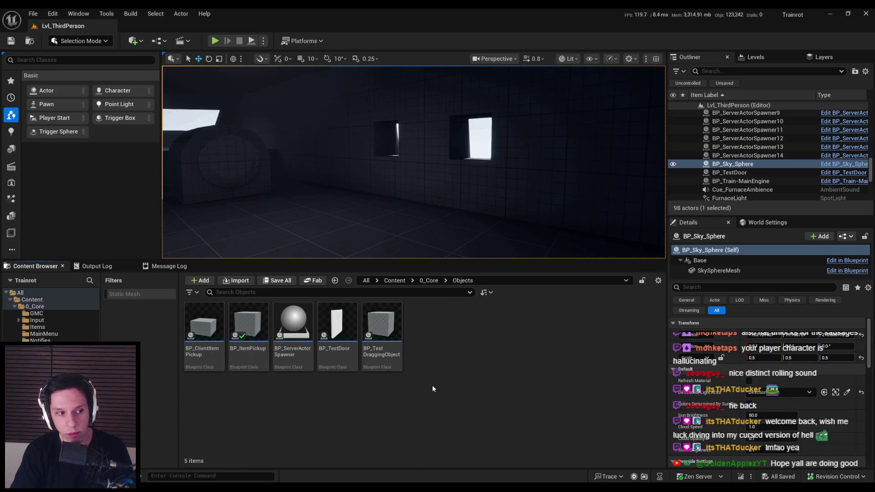
key("alt+Left")
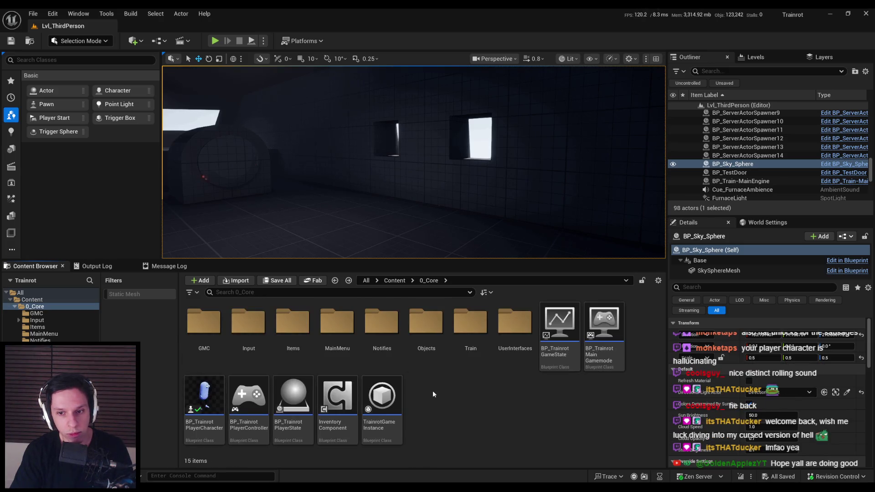
key("alt+Right")
key("alt+Left")
- Glance at the Notion notes, then bring up the Content Browser's new-asset menu
key("alt+Tab")
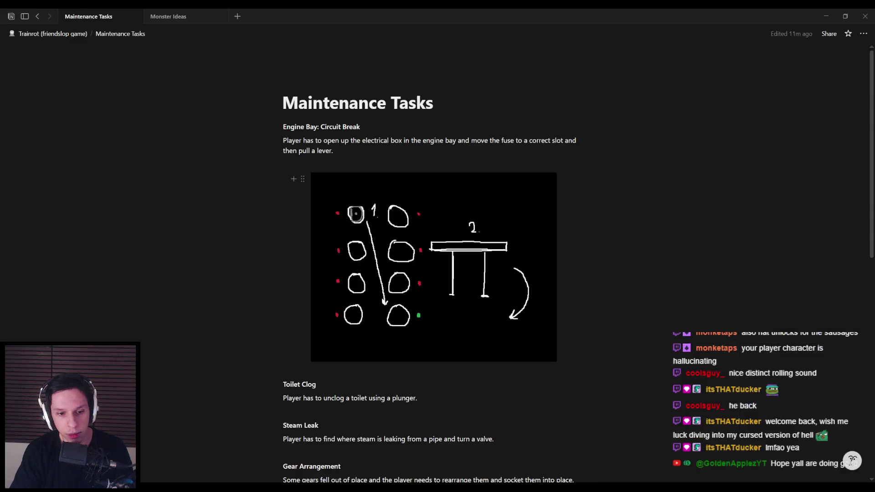
key("alt+Tab")
key("alt+Tab")
key("alt+Tab")
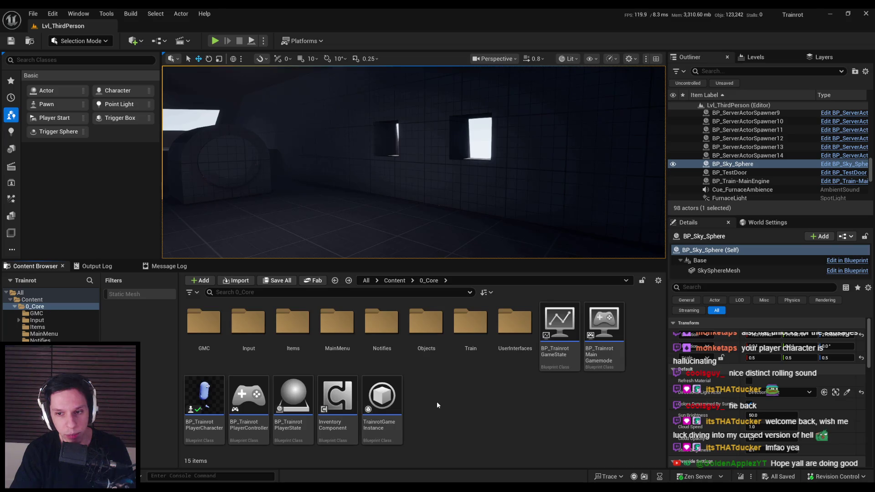
right_click(437, 401)
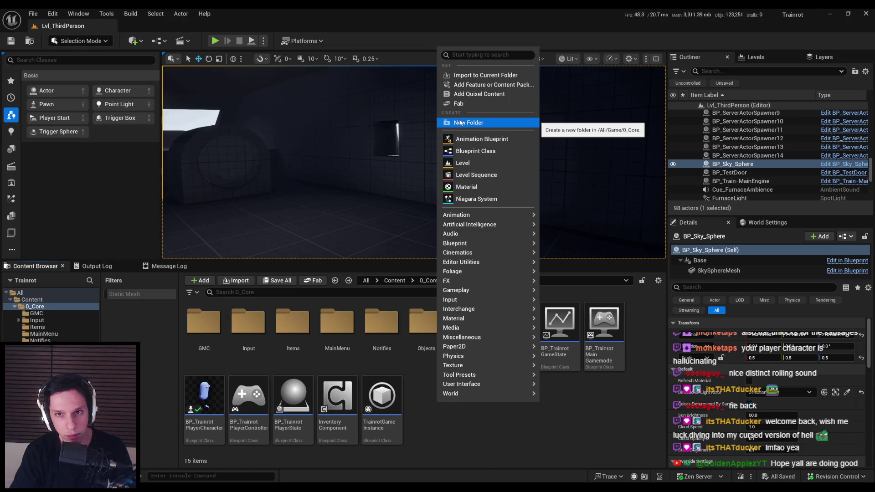
- Open the Objects folder inside 0_Core
left_click(423, 323)
double_click(423, 323)
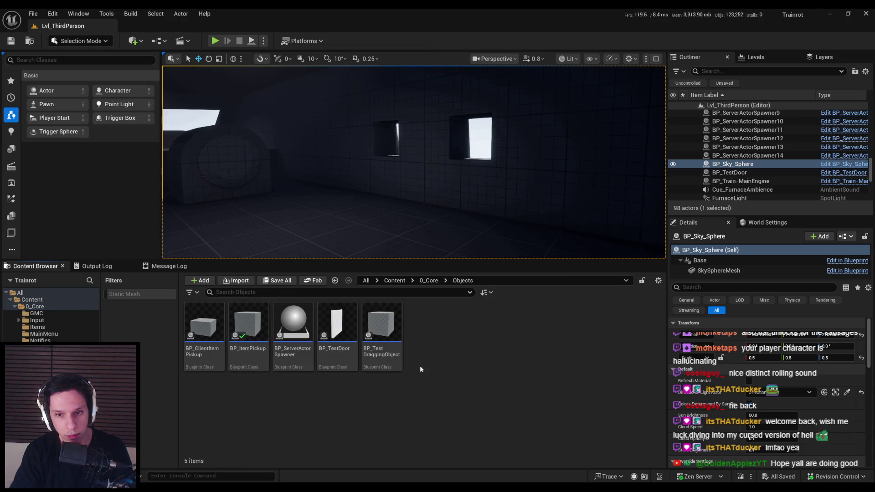
left_click(499, 280)
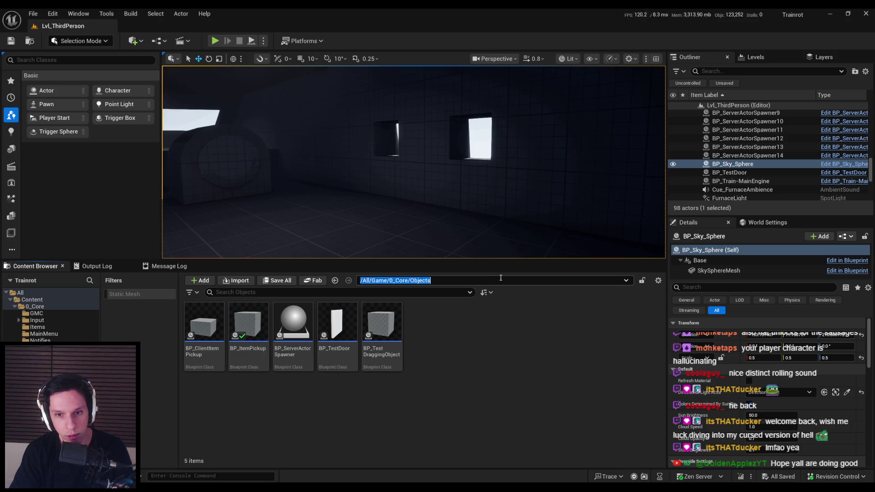
- Create a new folder named MaintenanceTasks inside Objects and open it
right_click(484, 362)
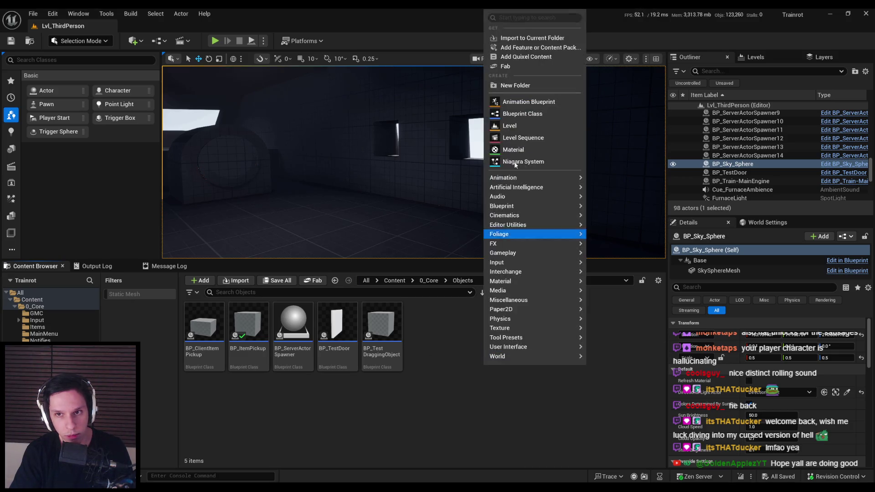
left_click(515, 84)
type("MaintenanceTasks")
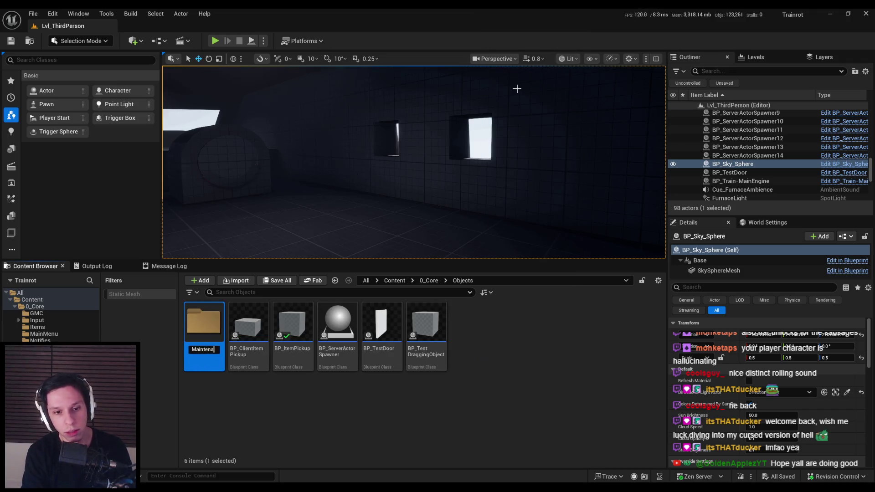
key("Return")
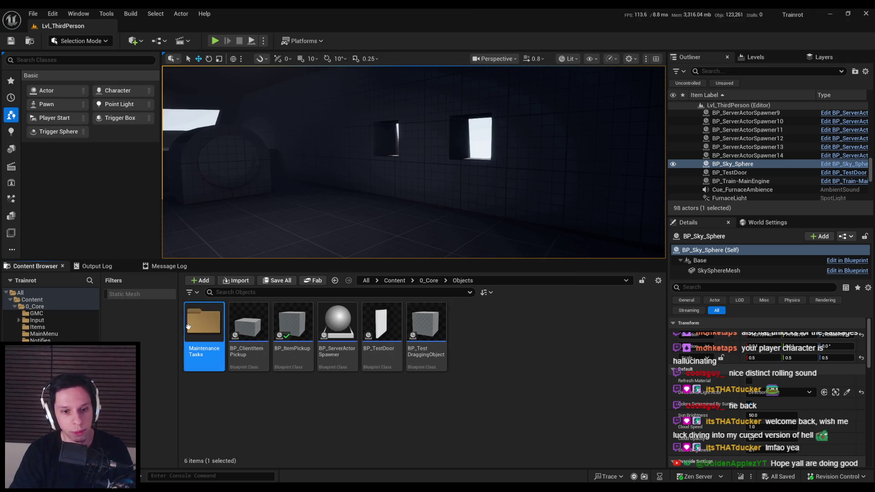
key("Return")
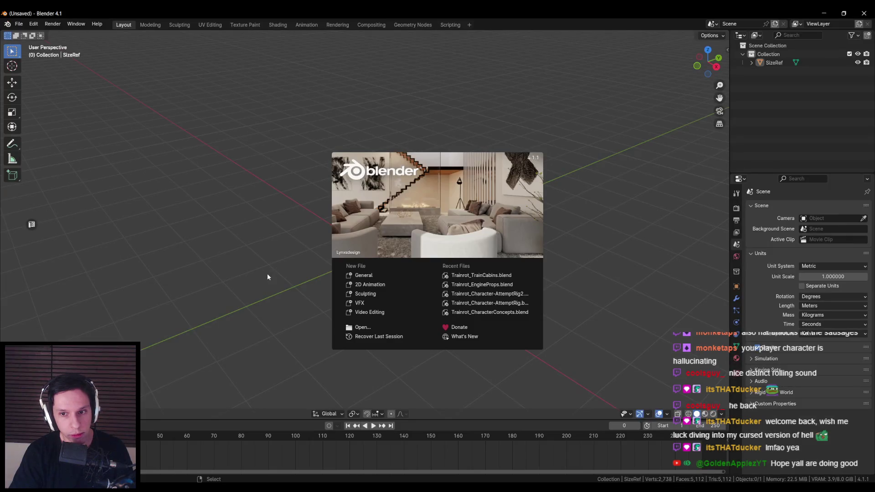
- Move the SizeRef character aside along Y to clear the scene centre
left_click(262, 279)
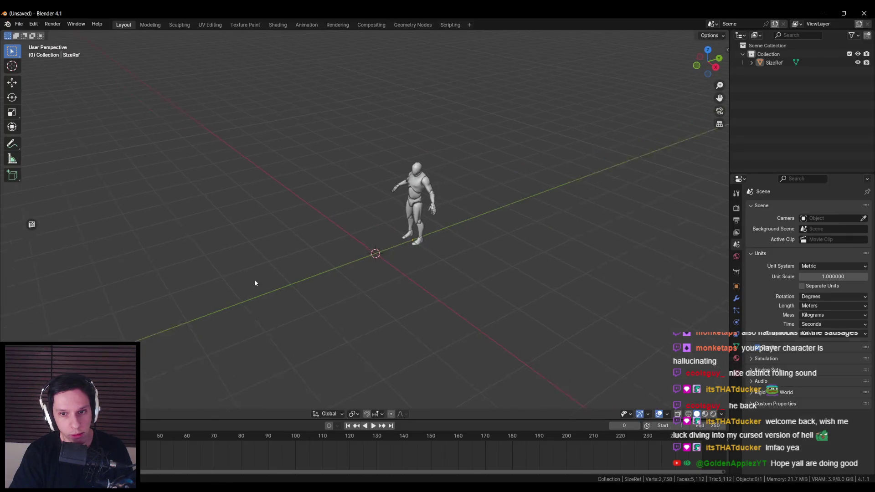
left_click(424, 246)
key("g")
key("y")
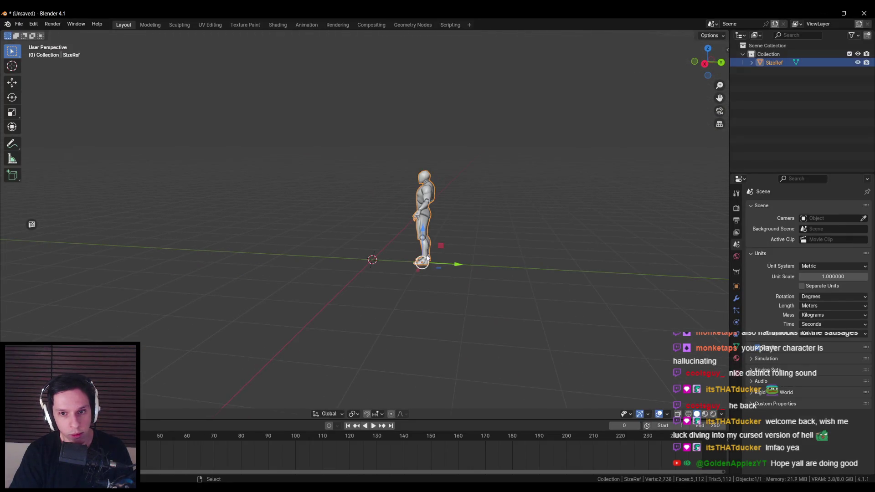
left_click(602, 274)
mouse_move(602, 274)
left_mouse_down()
mouse_move(430, 285)
mouse_move(361, 273)
mouse_move(361, 287)
mouse_move(361, 235)
left_mouse_up()
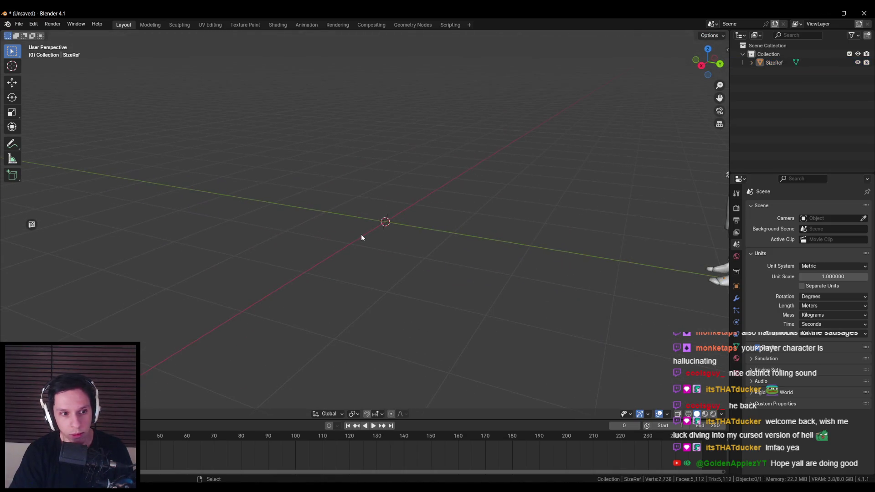
- Add a cube mesh at the scene centre
key("shift+a")
type("cube")
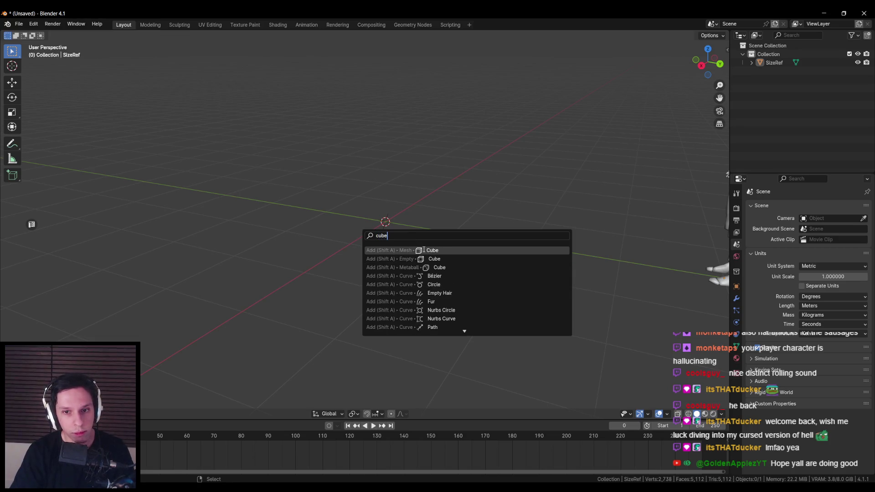
key("Return")
left_click_drag(380, 225, 392, 237)
- Scale the cube narrower along X and flatter along Z
key("s")
key("x")
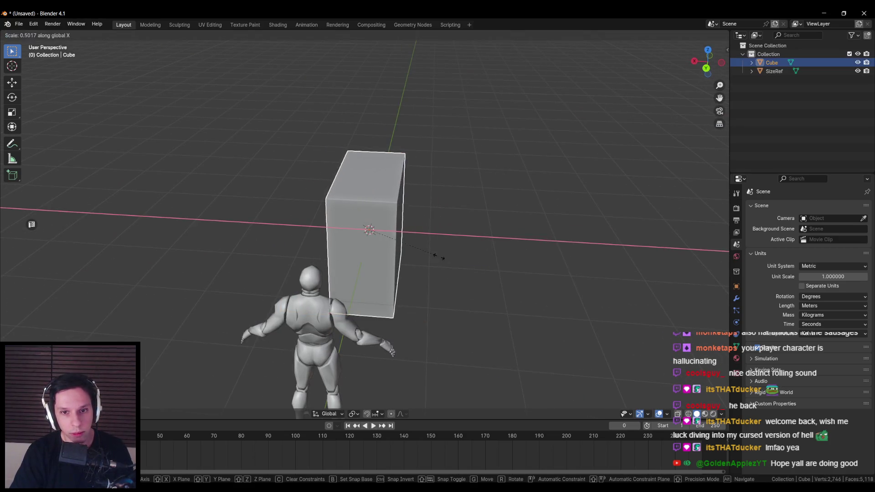
left_click(419, 254)
left_click_drag(419, 254, 456, 239)
key("s")
key("z")
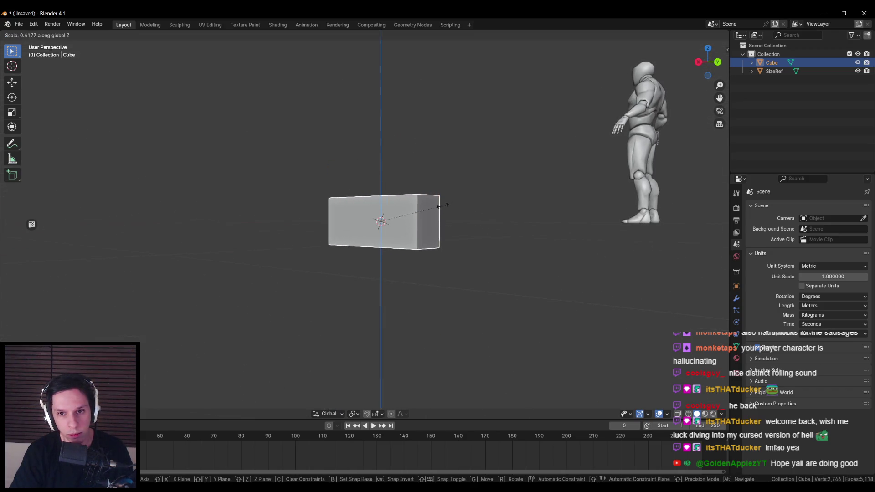
left_click(436, 208)
mouse_move(437, 208)
left_mouse_down()
mouse_move(526, 272)
mouse_move(430, 229)
left_mouse_up()
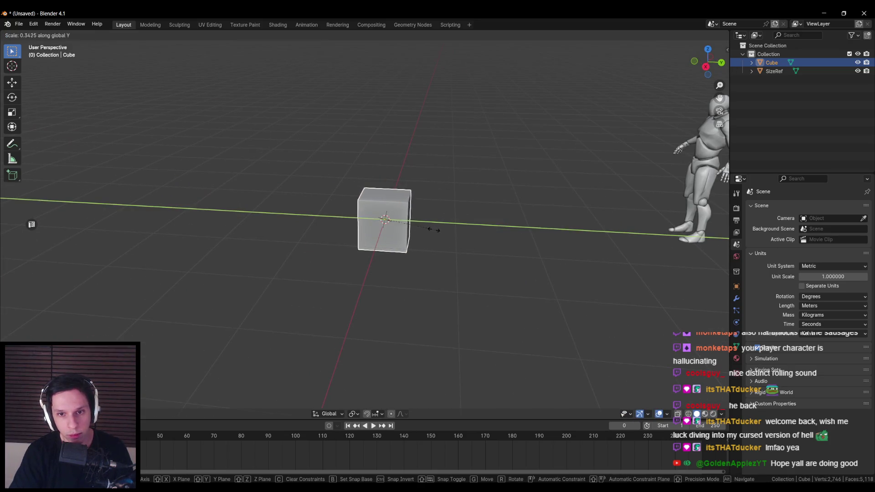
- Briefly enter Edit Mode on the cube, toggling wireframe, then return to Object Mode
key("Tab")
key("shift+z")
key("b")
key("shift+z")
right_click(366, 267)
key("Escape")
key("Tab")
mouse_move(333, 254)
left_mouse_down()
mouse_move(384, 257)
mouse_move(398, 283)
mouse_move(392, 273)
mouse_move(387, 298)
mouse_move(373, 250)
mouse_move(433, 250)
left_mouse_up()
- Rescale the box along X and Z into a taller shape and frame it
key("s")
key("x")
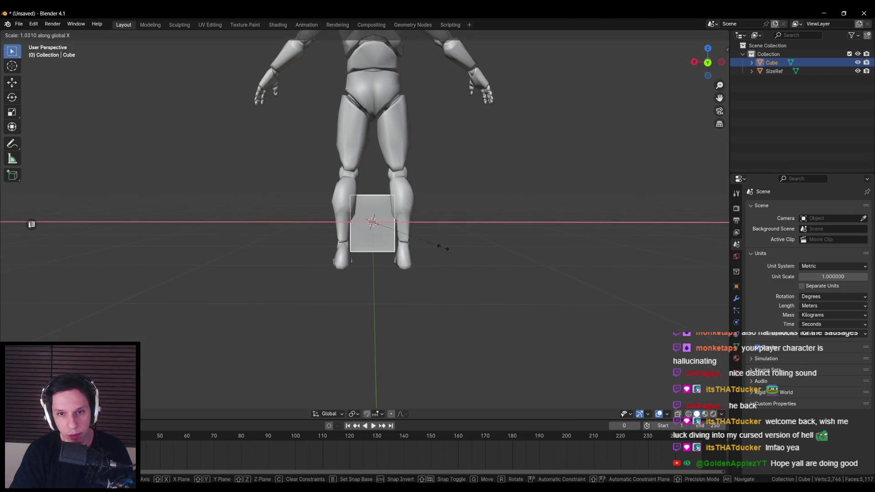
key("z")
left_click(480, 249)
left_click_drag(480, 249, 413, 251)
left_click_drag(525, 247, 411, 229)
key("KP_Decimal")
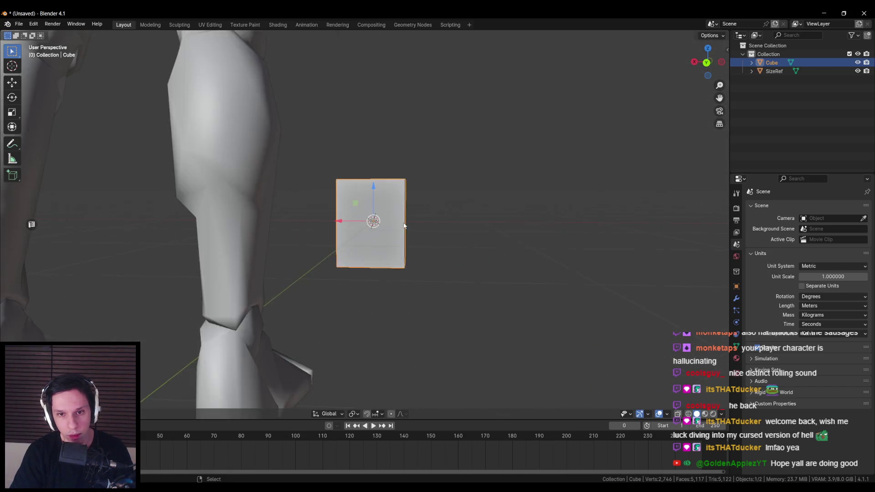
key("Tab")
- Clear the box's mesh selection and select its front face
key("a")
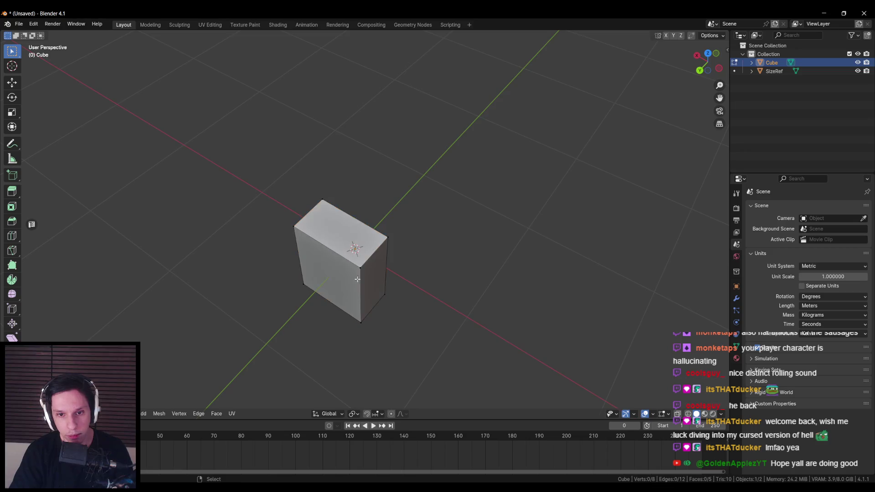
key("alt+a")
scroll(383, 216, "up", 4)
scroll(361, 223, "down", 3)
mouse_move(385, 211)
left_mouse_down()
mouse_move(371, 218)
mouse_move(363, 200)
mouse_move(348, 234)
left_mouse_up()
scroll(348, 234, "up", 3)
left_click(391, 201)
- Duplicate the front face in place and separate it into its own object, Cube.001
key("shift+d")
right_click(386, 208)
key("p")
left_click(390, 210)
key("Tab")
left_click(422, 154)
key("Tab")
- Inset the box's front face and apply the box's scale
key("i")
left_click(513, 252)
key("Tab")
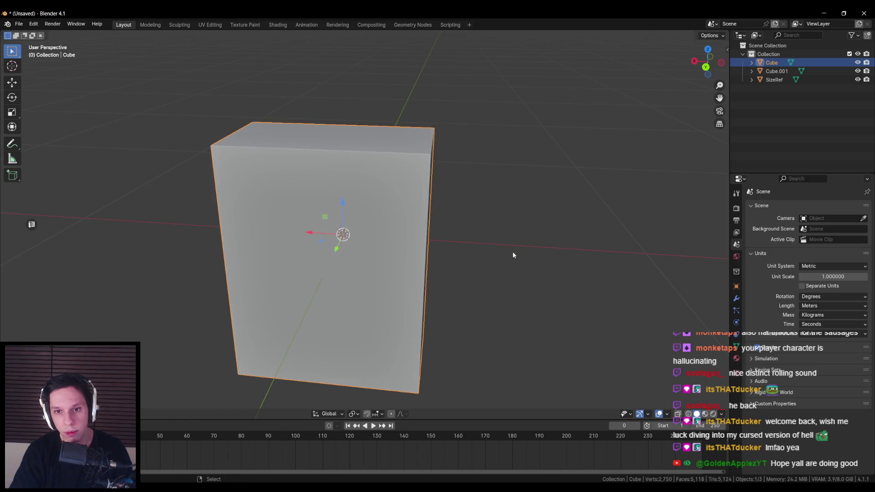
key("ctrl+a")
left_click(502, 283)
key("Tab")
- Re-inset the front face, recess it inward along Y, then select the Cube.001 panel
key("i")
left_click(504, 263)
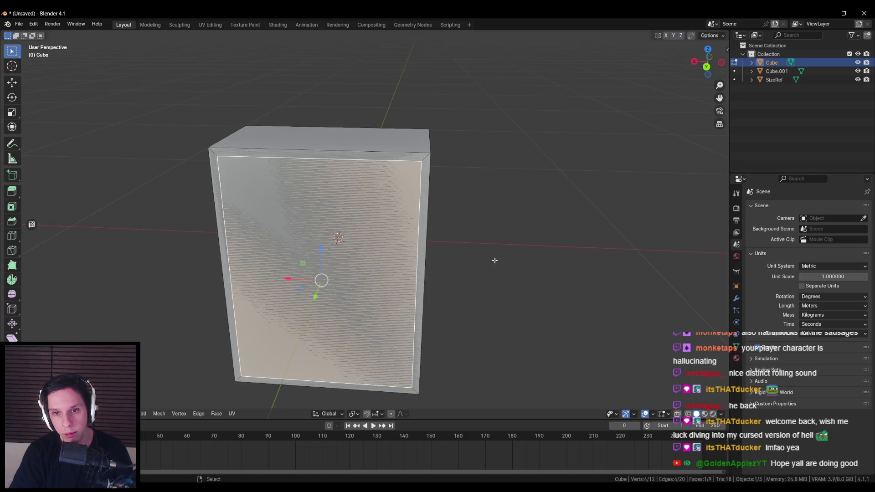
key("g")
key("y")
key("alt+z")
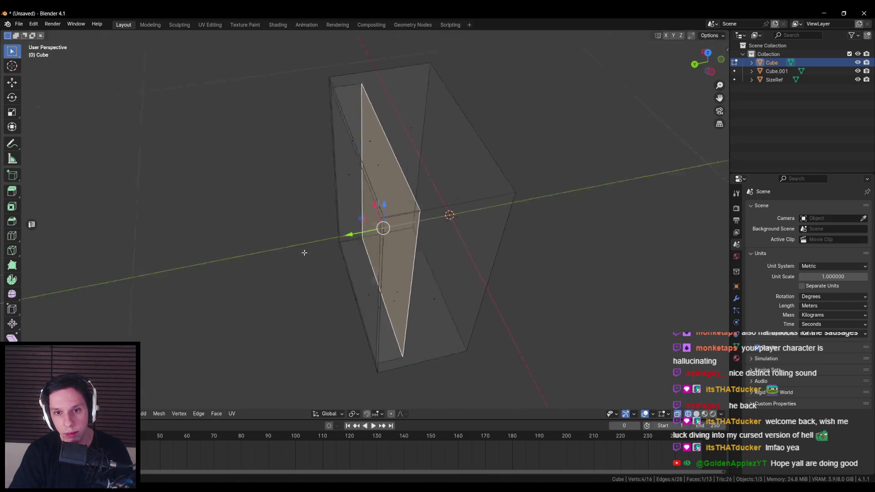
left_click(367, 232)
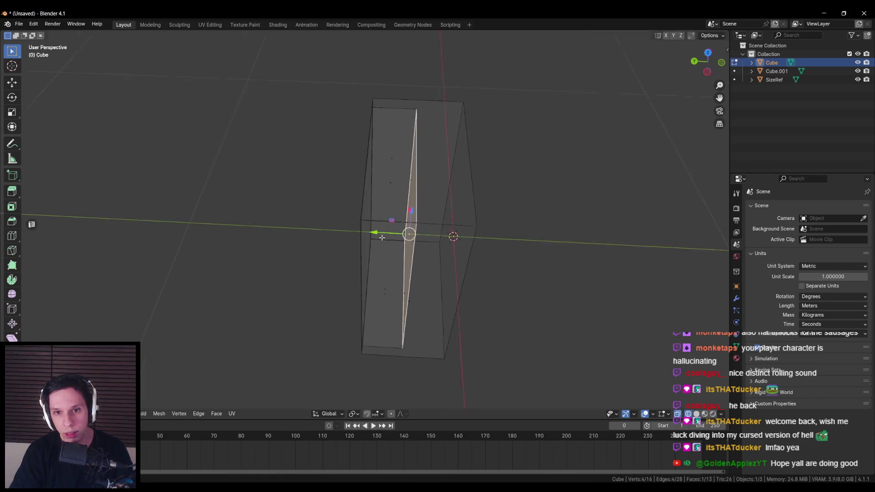
key("alt+z")
key("Tab")
left_click(390, 225)
key("Tab")
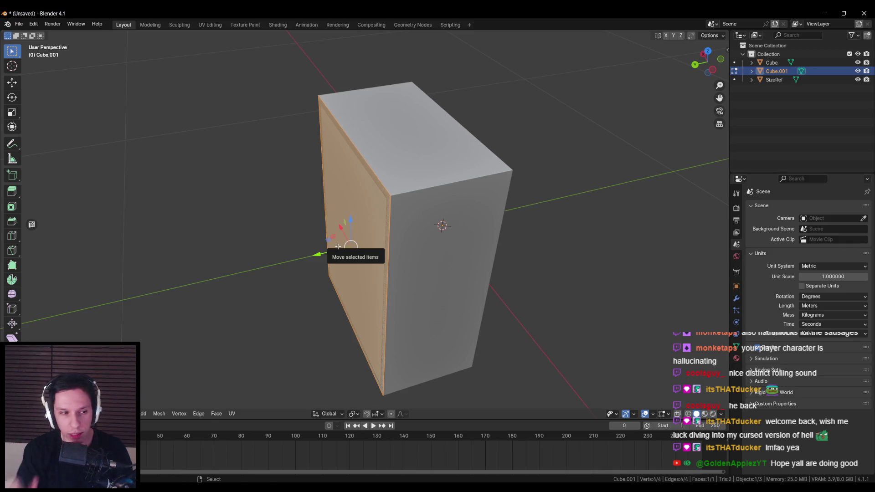
- Extrude the Cube.001 panel to give it thickness
key("e")
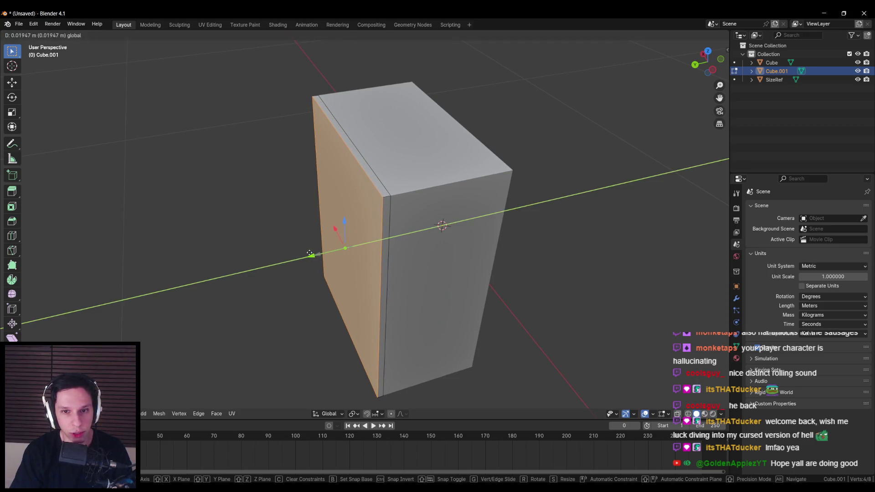
left_click(310, 253)
key("Tab")
scroll(322, 264, "down", 3)
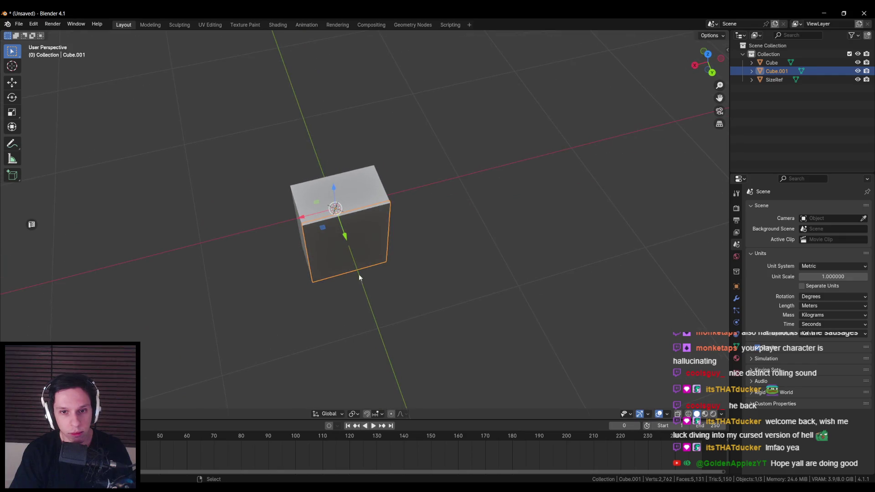
key("Tab")
key("Tab")
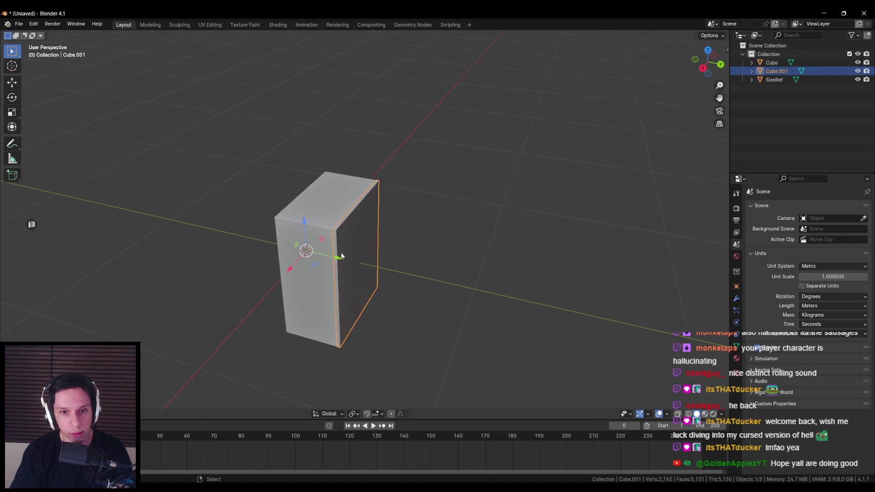
key("Tab")
- Move the panel's origin to its hinge-side edge with Set Origin
left_click(336, 282)
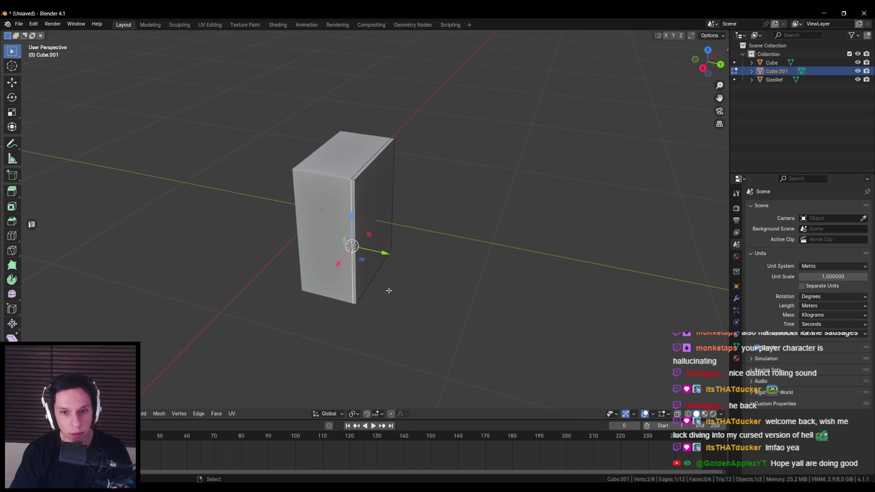
key("Tab")
right_click(376, 255)
mouse_move(374, 290)
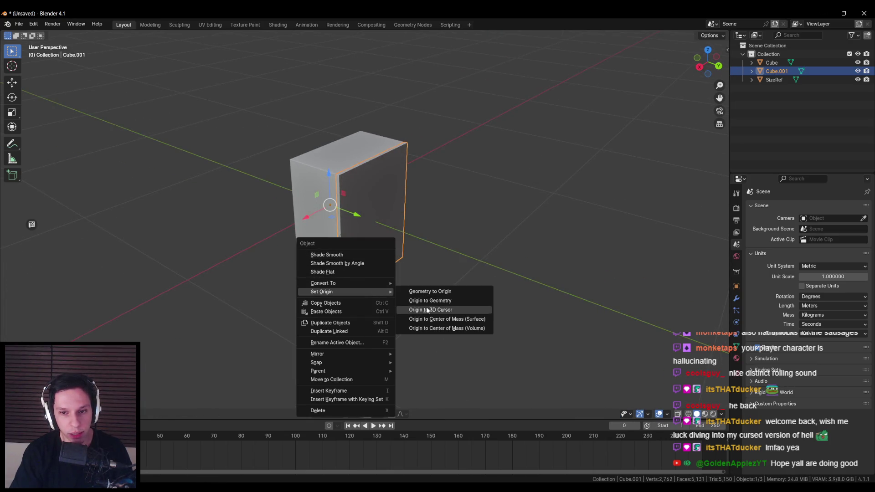
left_click(428, 311)
scroll(377, 271, "down", 3)
scroll(377, 271, "up", 5)
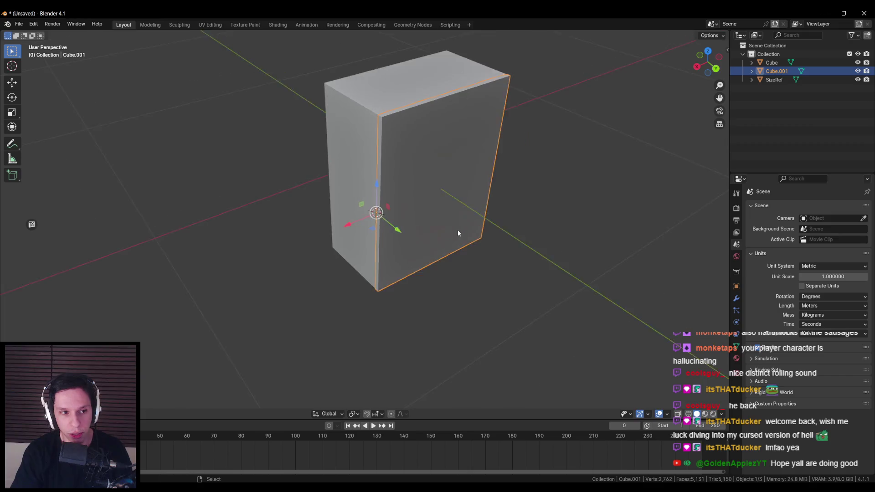
- Rotate the panel around Z to swing it open like a door
key("r")
left_click(365, 280)
key("alt+a")
scroll(365, 280, "down", 2)
mouse_move(365, 280)
left_mouse_down()
mouse_move(270, 260)
mouse_move(318, 279)
mouse_move(383, 254)
mouse_move(383, 272)
mouse_move(398, 248)
left_mouse_up()
- Hide the SizeRef reference character and reselect the box
left_click(377, 277)
scroll(377, 277, "down", 3)
mouse_move(376, 278)
left_mouse_down()
mouse_move(278, 257)
mouse_move(91, 286)
mouse_move(322, 257)
left_mouse_up()
left_click(123, 269)
key("h")
scroll(411, 223, "up", 5)
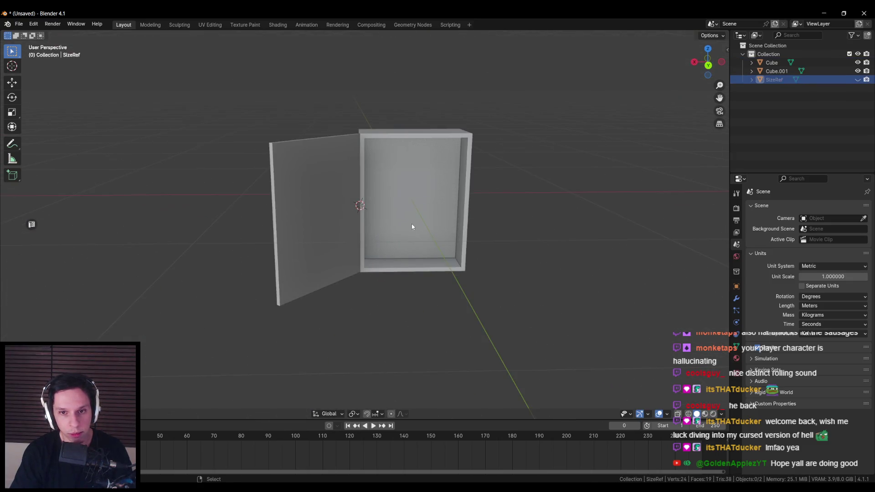
left_click(383, 250)
- Push the box's inner back face deeper along Y
scroll(373, 215, "up", 3)
scroll(374, 231, "down", 3)
left_click_drag(357, 236, 318, 259)
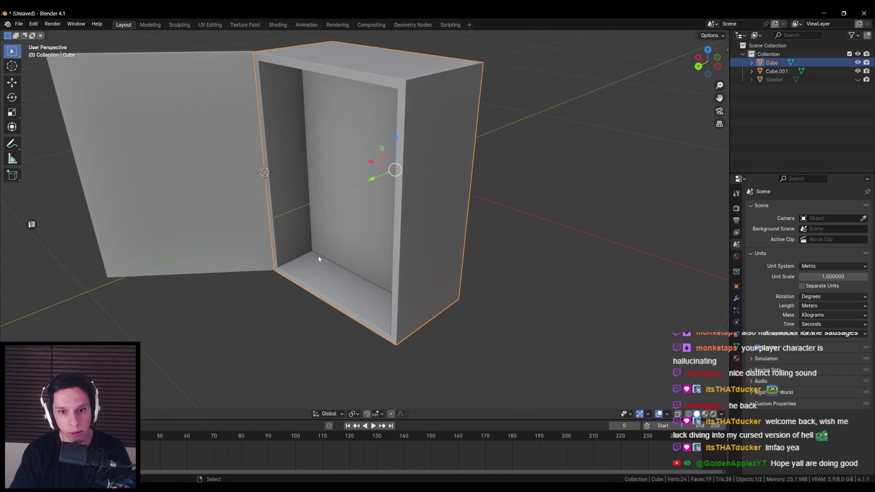
key("Tab")
left_click(322, 205)
key("g")
key("y")
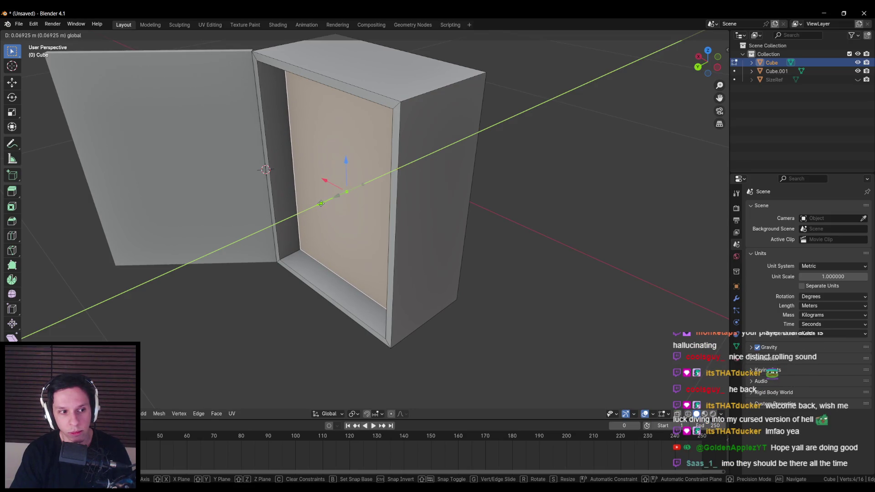
left_click(322, 203)
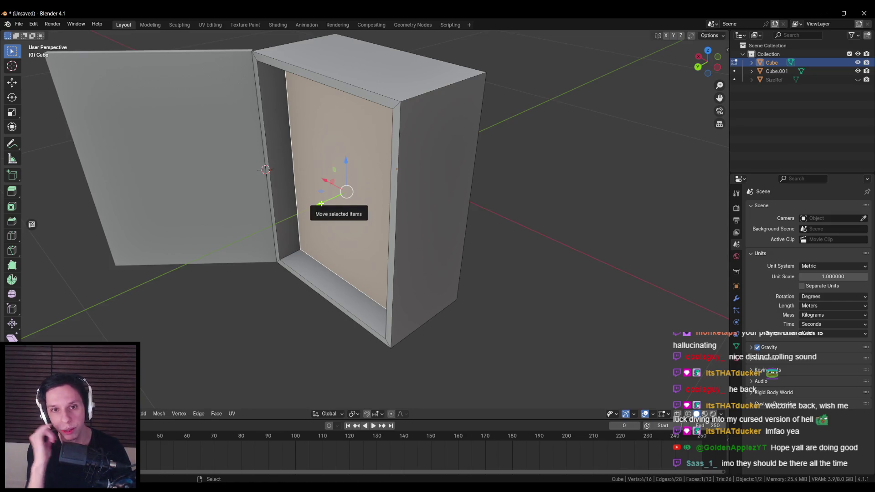
- Shrink the inner back face slightly, then return to Object Mode and deselect
left_click_drag(434, 197, 504, 250)
key("s")
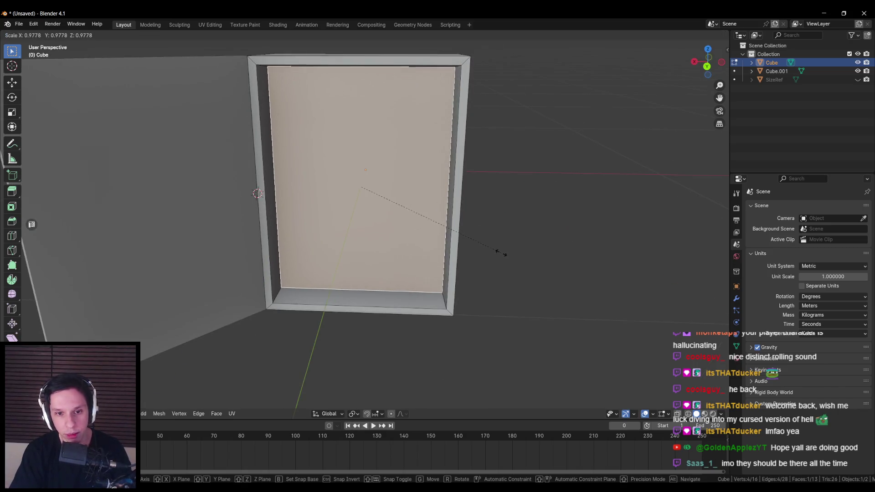
left_click(447, 254)
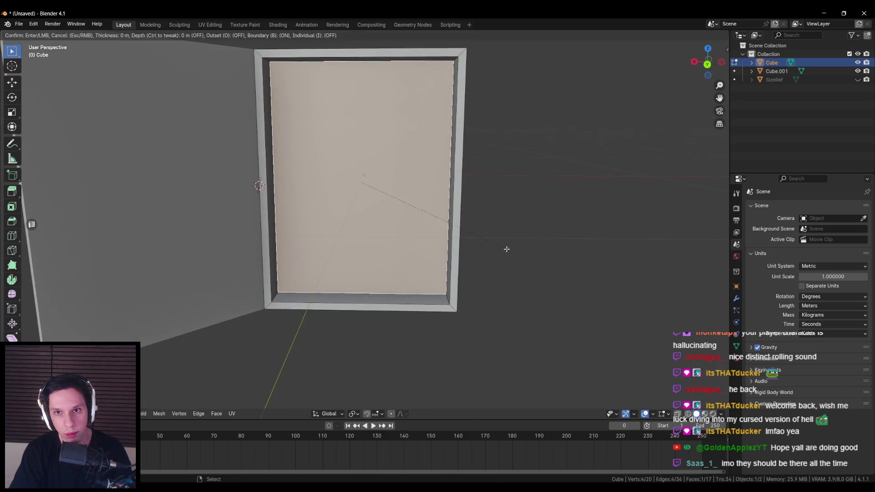
key("alt+a")
key("Tab")
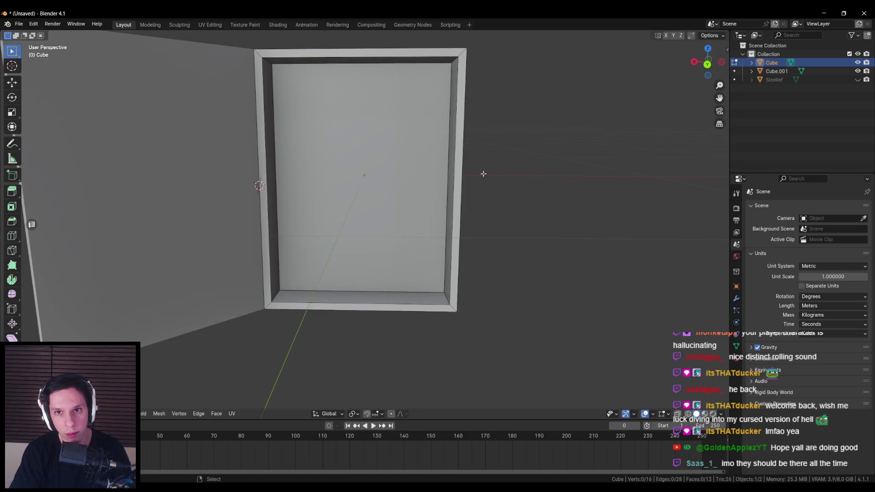
scroll(403, 224, "down", 5)
left_click(403, 224)
scroll(382, 209, "up", 5)
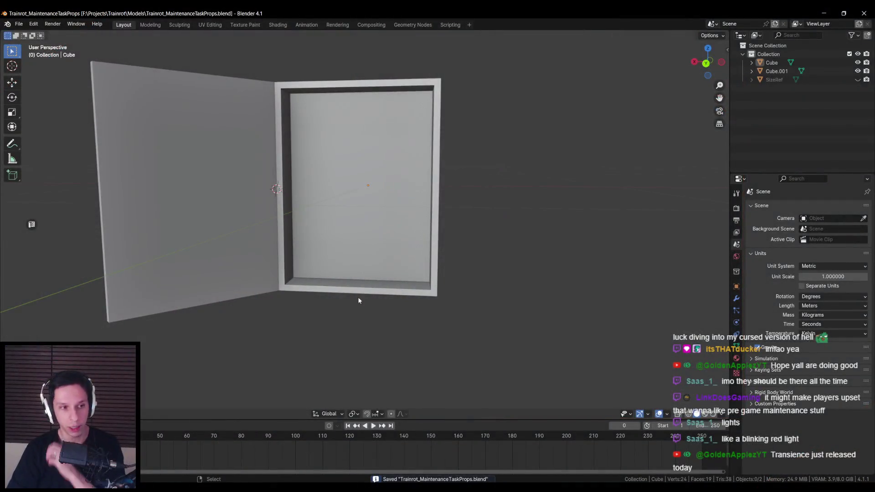
- Orbit to view the saved open-door cabinet from above
left_click_drag(357, 299, 336, 303)
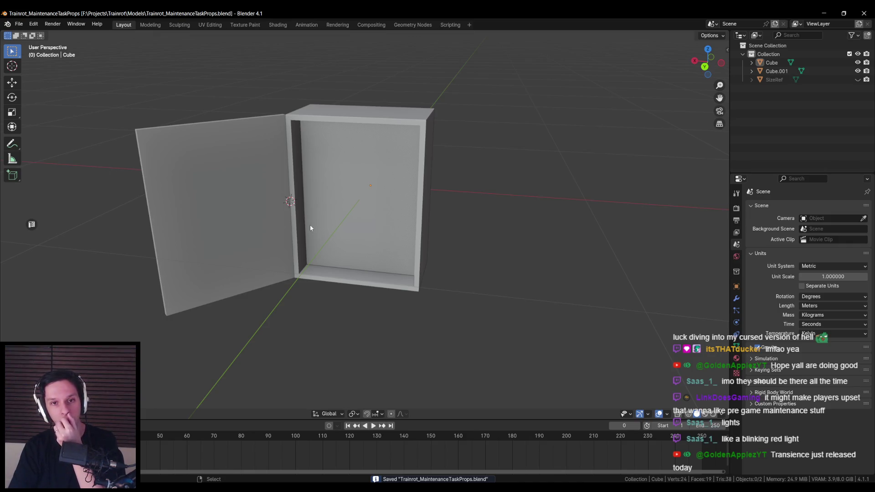
- Orbit to the cabinet's top, then search the Steam store for 'transi'
left_click_drag(316, 228, 303, 256)
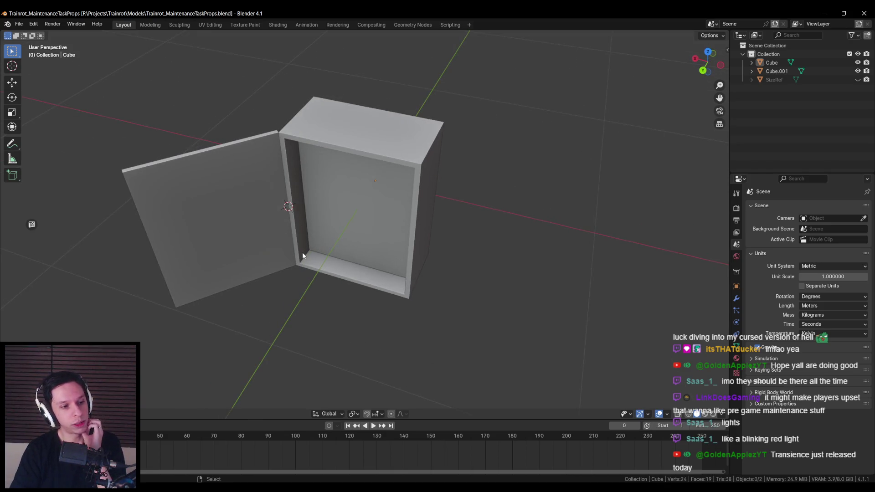
left_click(759, 424)
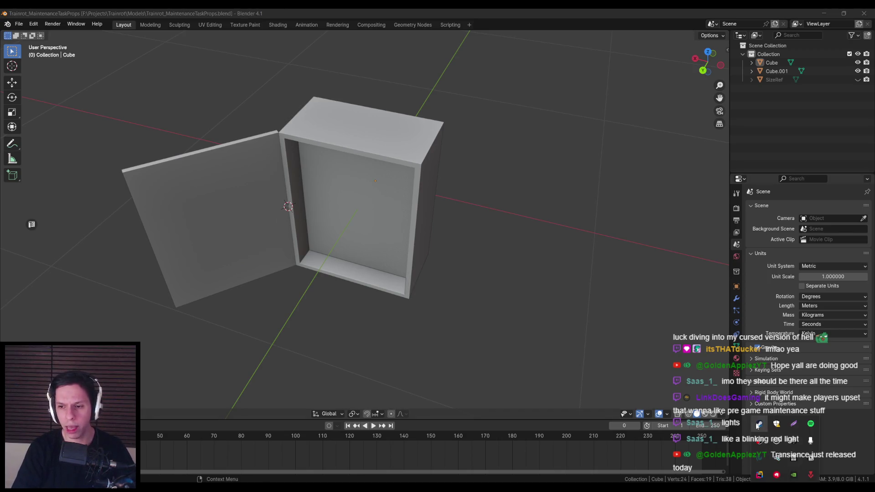
left_click(524, 57)
type("transi")
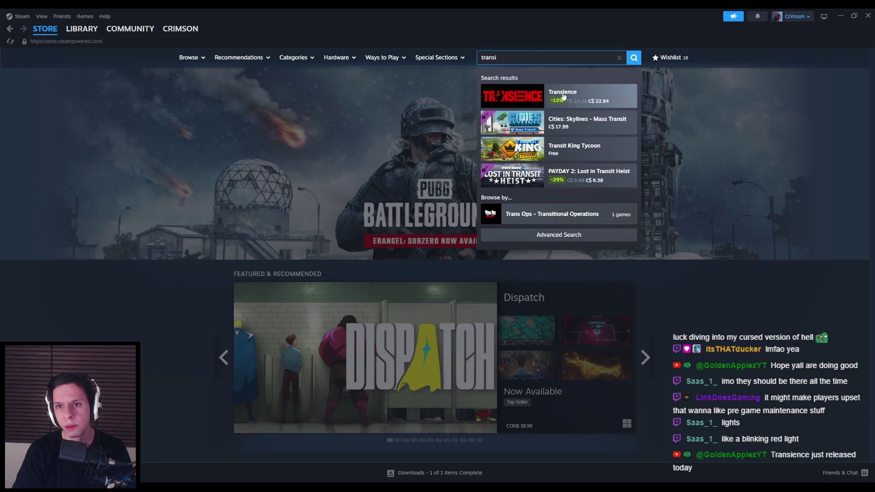
- Open the Transience store page, enlarge the third screenshot, step through a few, then close the viewer
left_click(564, 95)
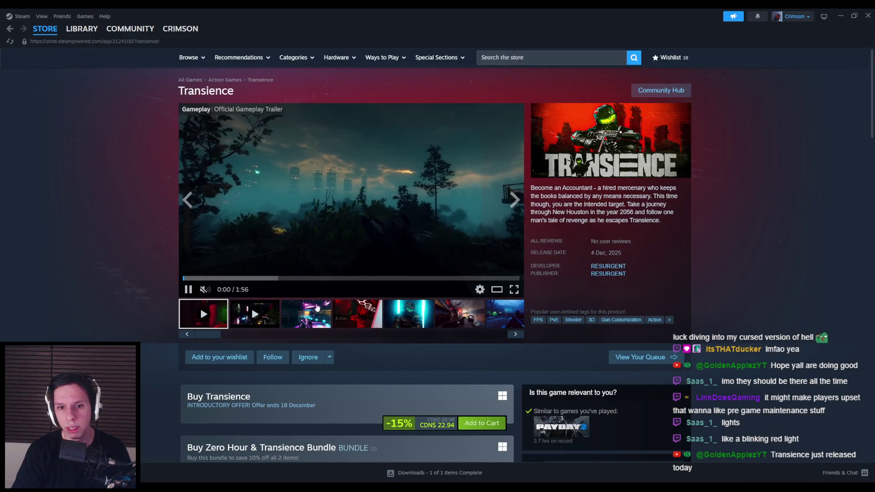
left_click(309, 313)
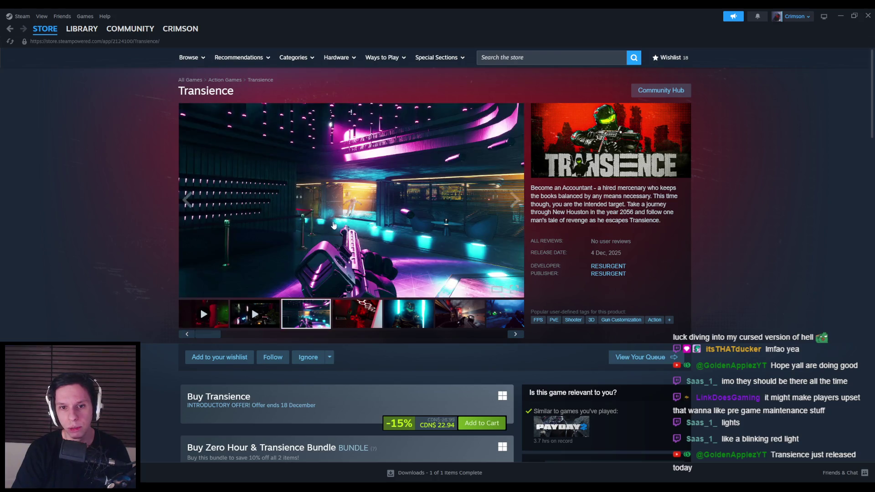
left_click(334, 225)
left_click(745, 256)
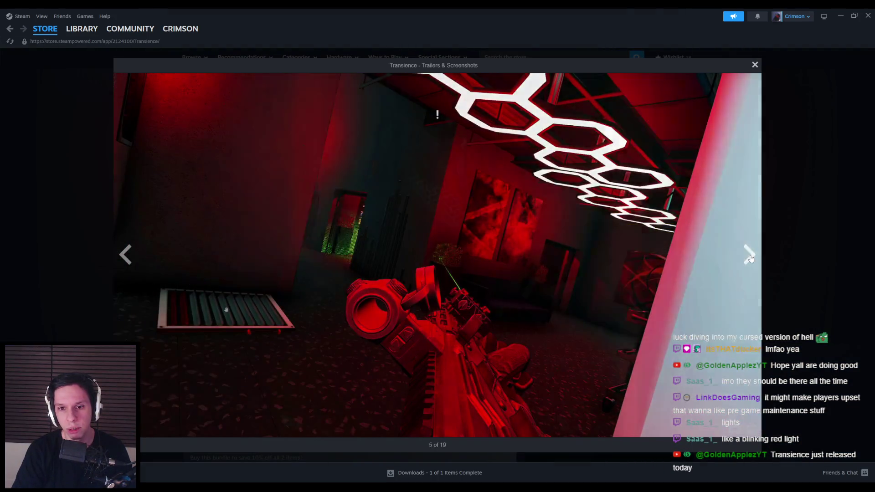
left_click(749, 257)
left_click(753, 259)
left_click(754, 259)
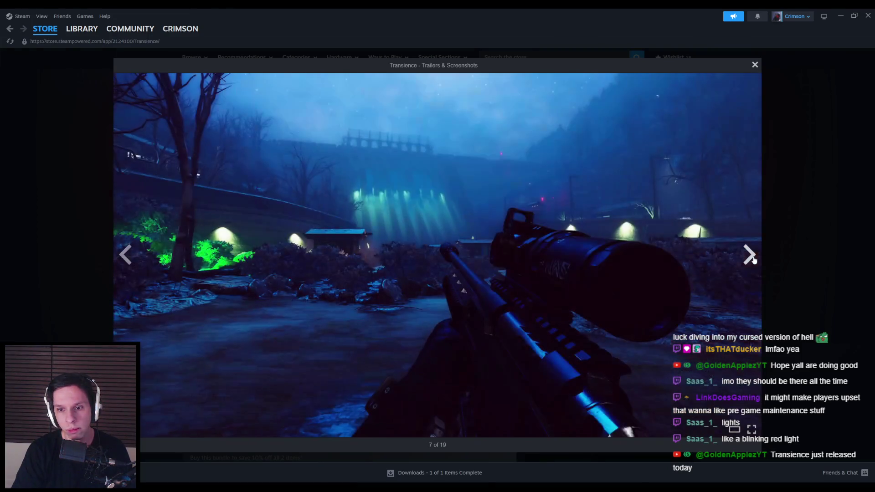
left_click(753, 258)
left_click(780, 254)
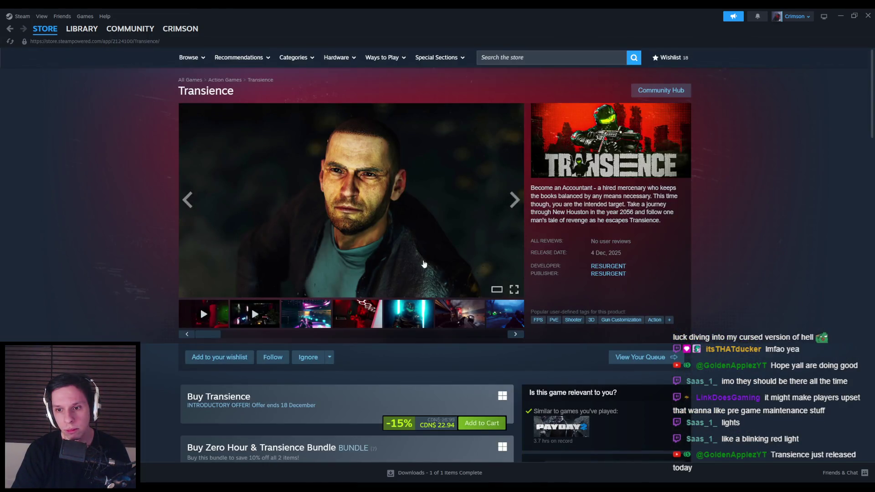
- Reopen the full-size viewer and cycle to screenshot 19 of 19, wrapping to the gameplay trailer
scroll(354, 266, "down", 3)
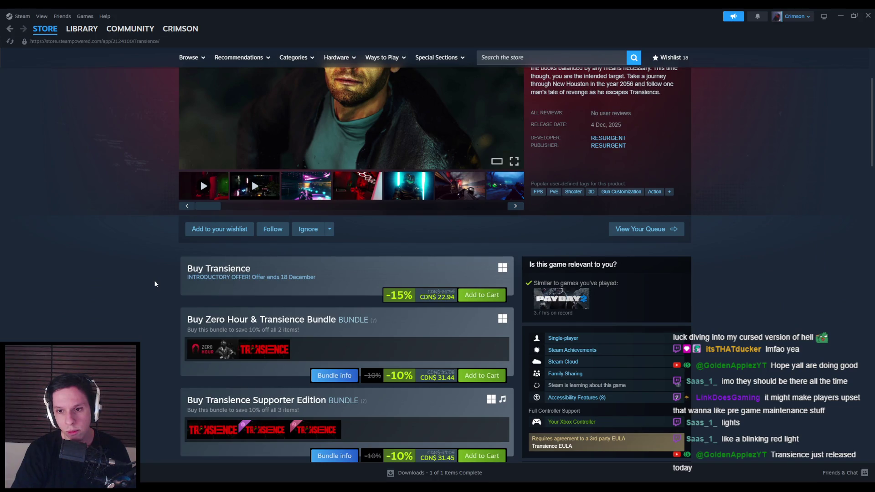
scroll(157, 283, "up", 3)
left_click(502, 265)
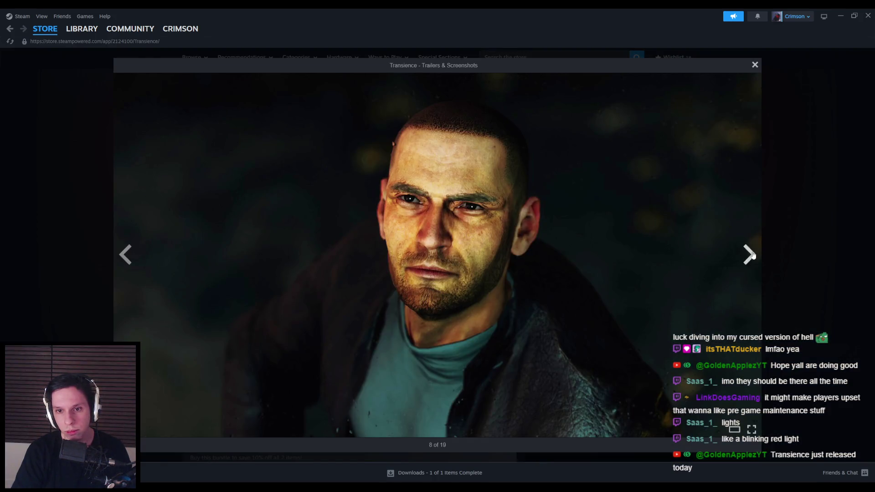
left_click(752, 256)
left_click(751, 255)
left_click(754, 257)
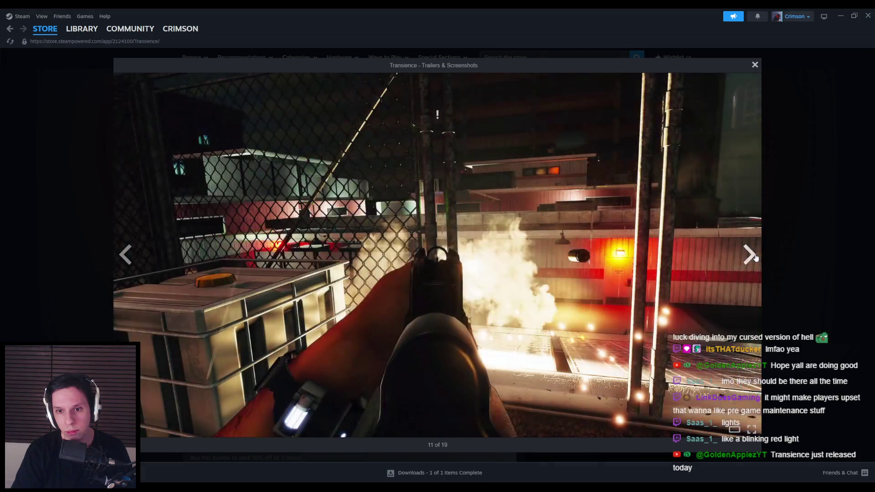
left_click(755, 257)
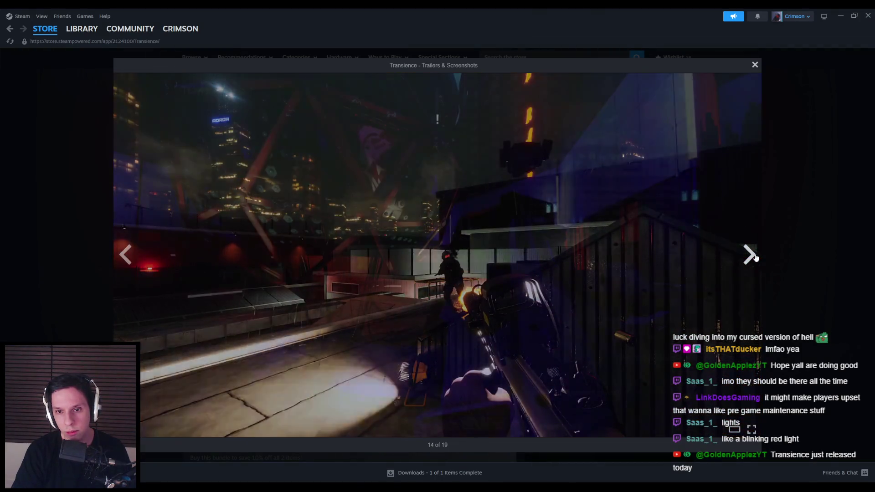
left_click(756, 257)
left_click(755, 258)
left_click(755, 258)
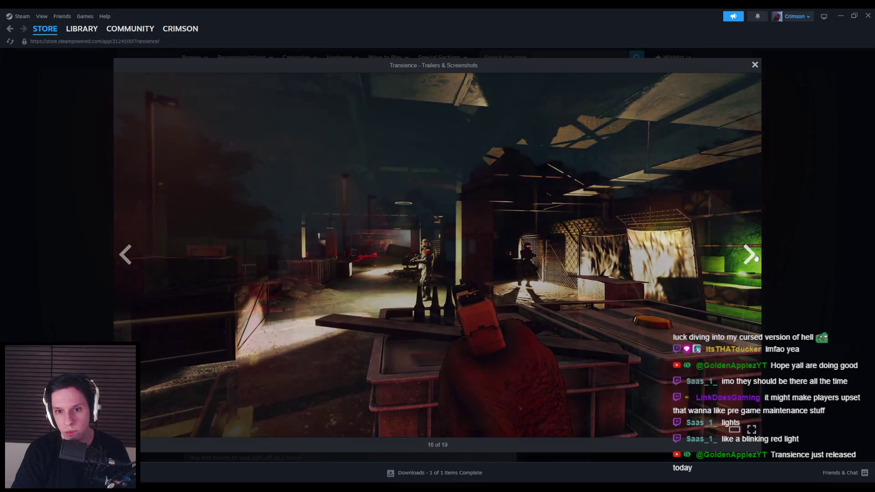
left_click(756, 258)
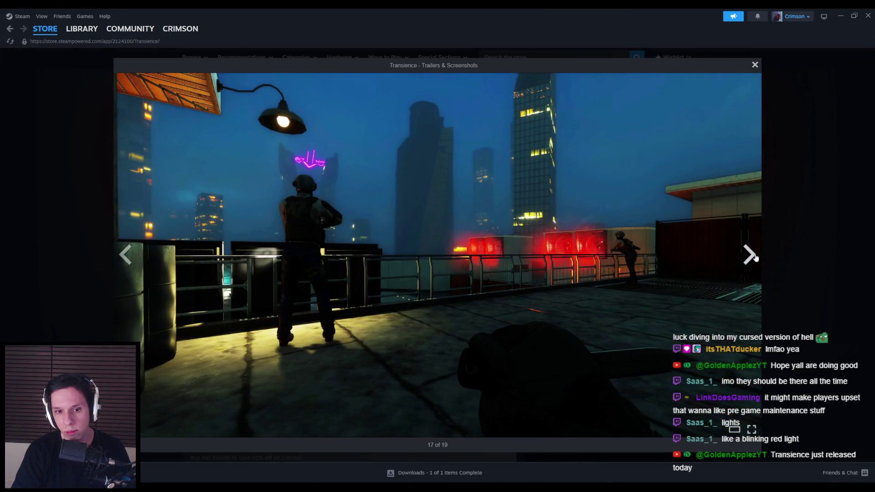
left_click(755, 258)
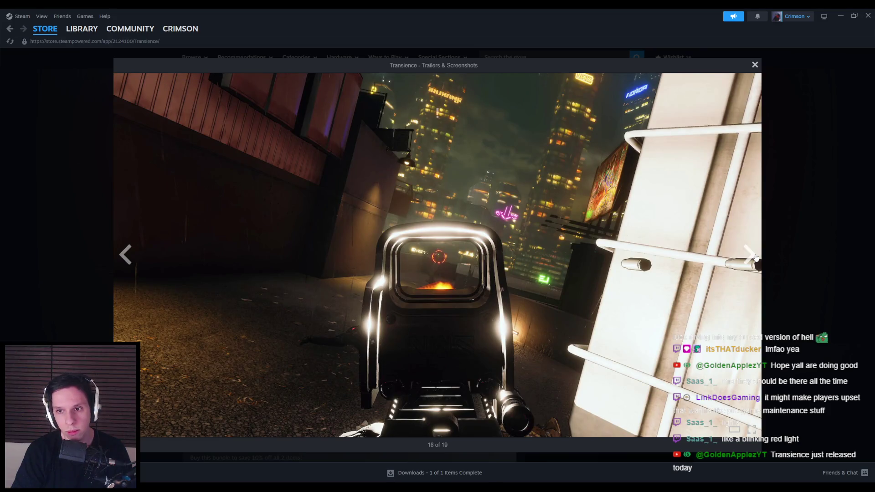
left_click(116, 255)
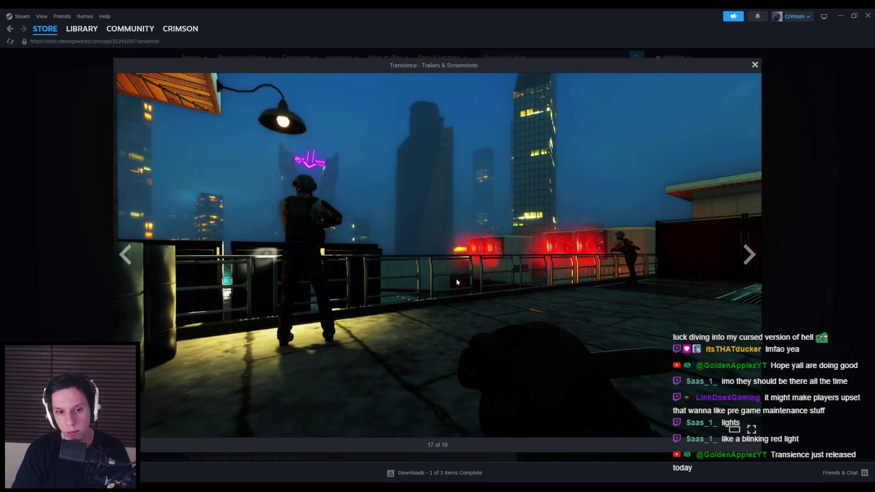
left_click(750, 256)
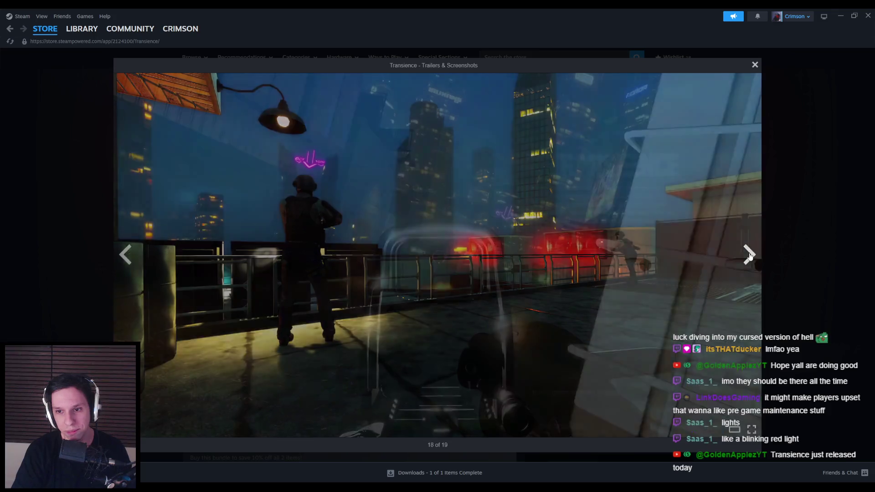
left_click(750, 256)
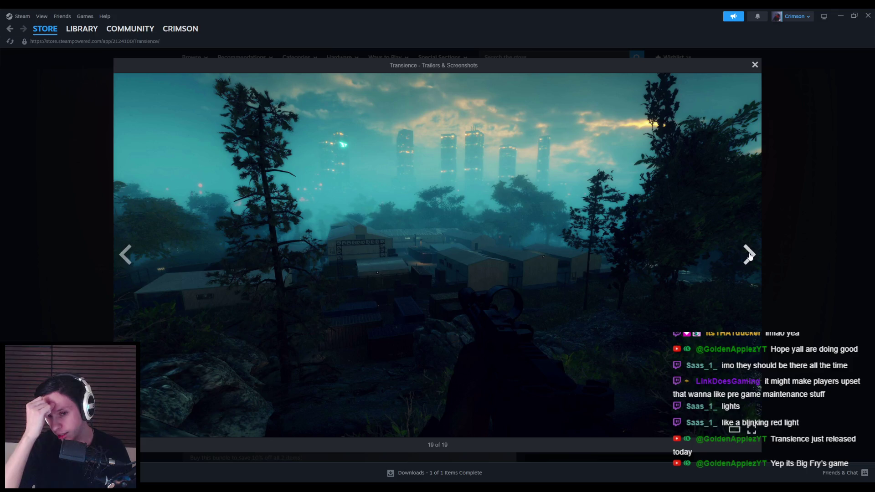
left_click(750, 257)
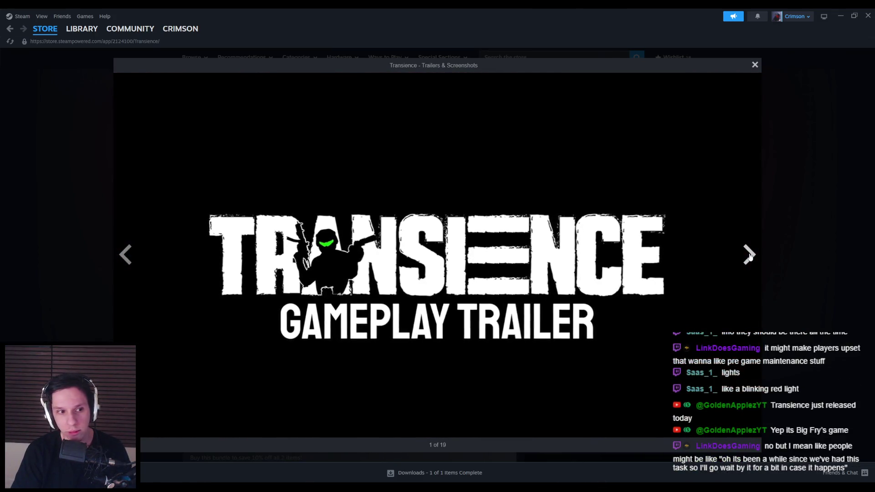
- Step through screenshots 2 to 19 and past the last, then close the screenshot viewer with Escape
left_click(750, 256)
left_click(749, 256)
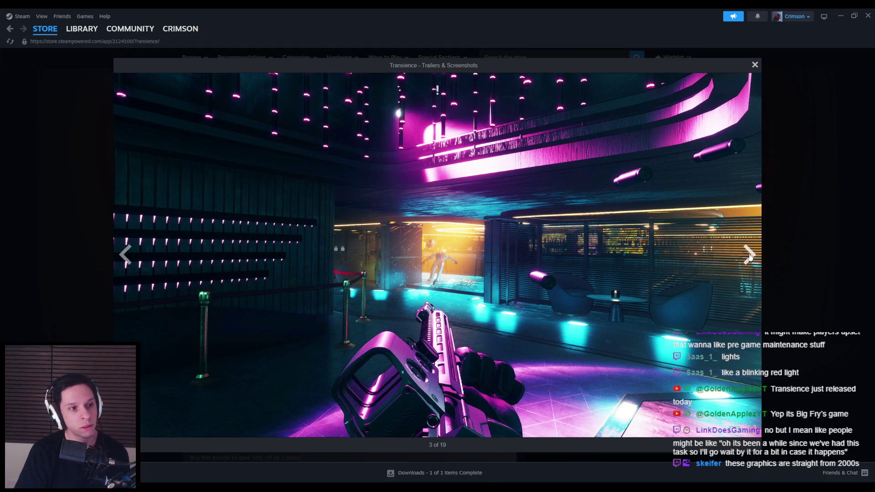
left_click(750, 256)
left_click(749, 256)
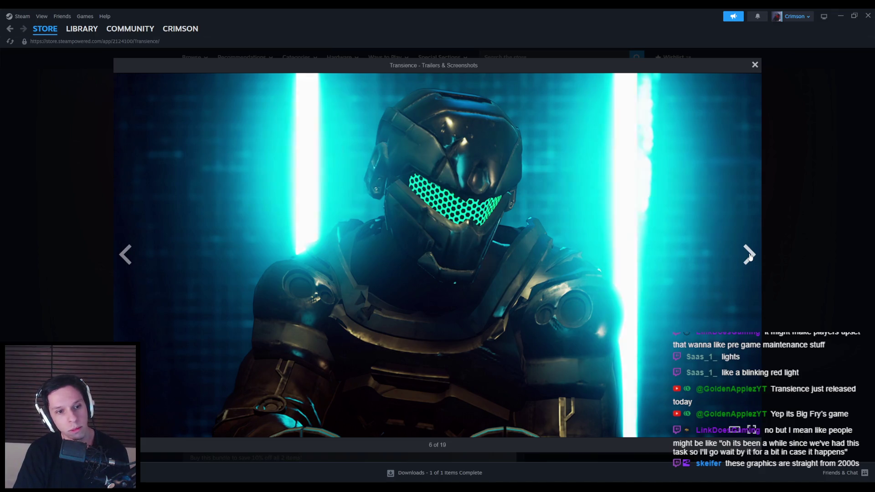
left_click(749, 256)
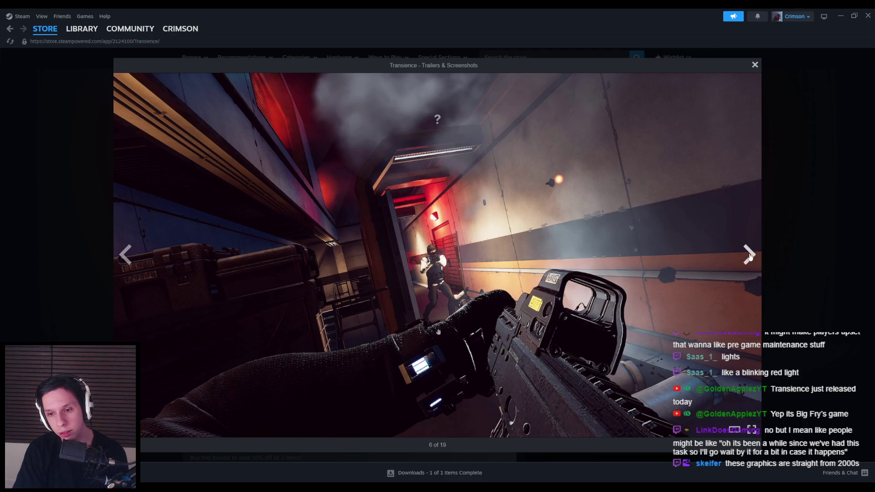
left_click(750, 257)
left_click(750, 256)
left_click(750, 257)
left_click(750, 256)
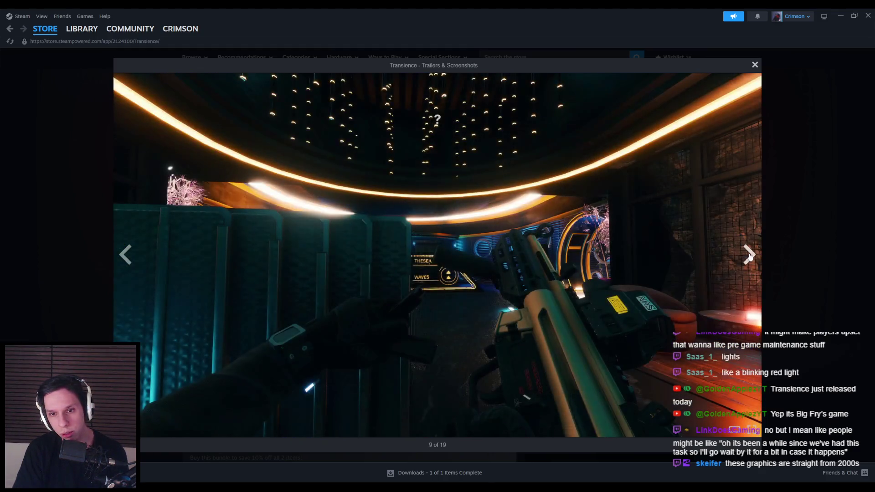
left_click(749, 256)
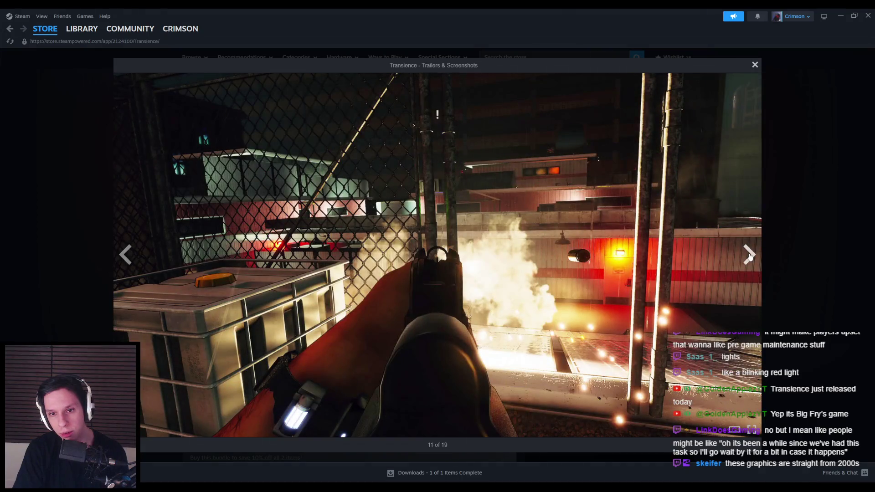
left_click(750, 256)
left_click(749, 257)
left_click(750, 256)
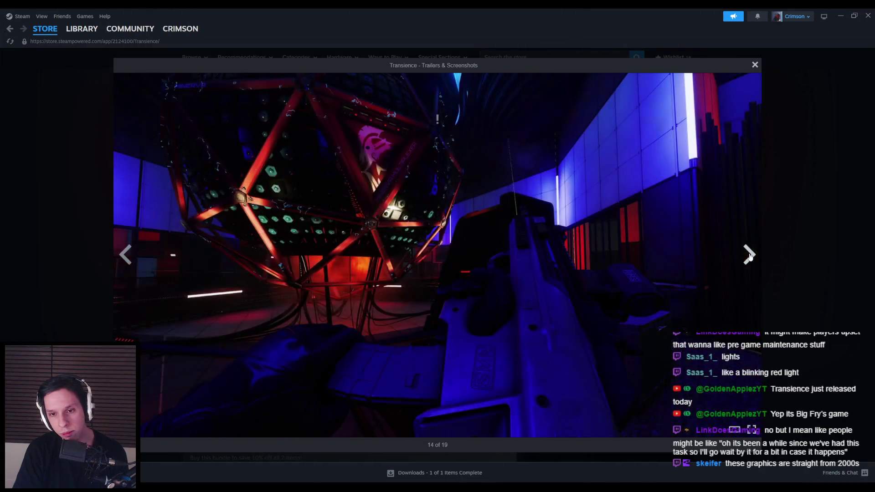
left_click(750, 256)
left_click(749, 256)
left_click(749, 256)
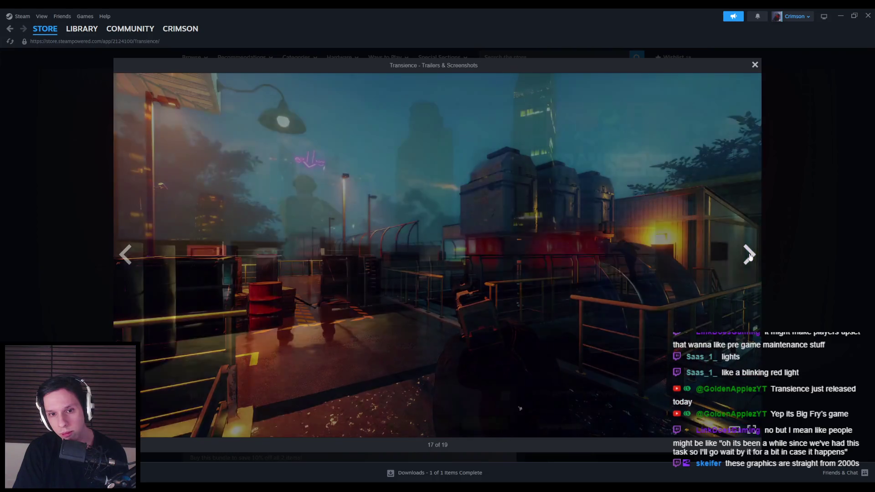
left_click(750, 257)
left_click(750, 256)
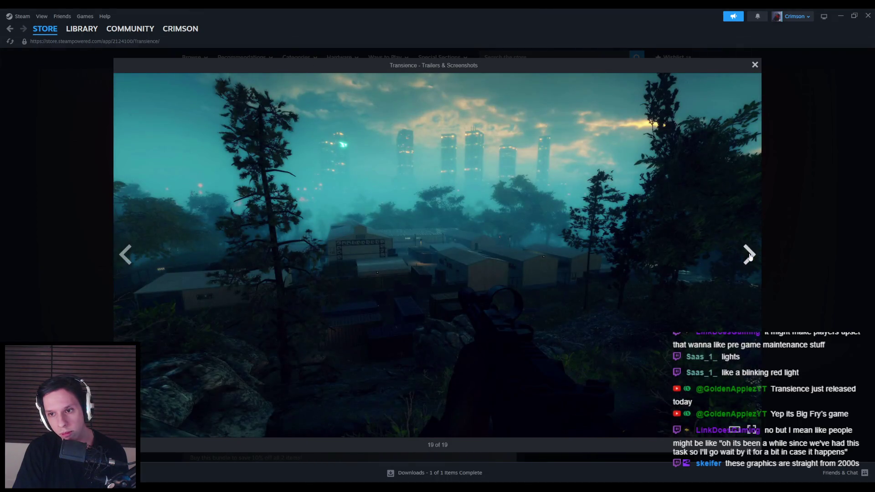
left_click(749, 257)
key("Escape")
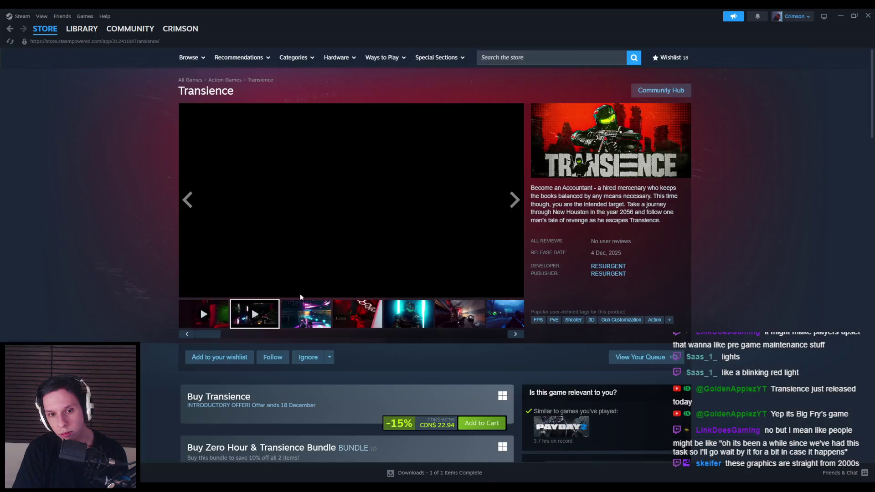
- Scroll through the Transience store page, then return to Blender viewing the cabinet front-on
scroll(129, 293, "down", 10)
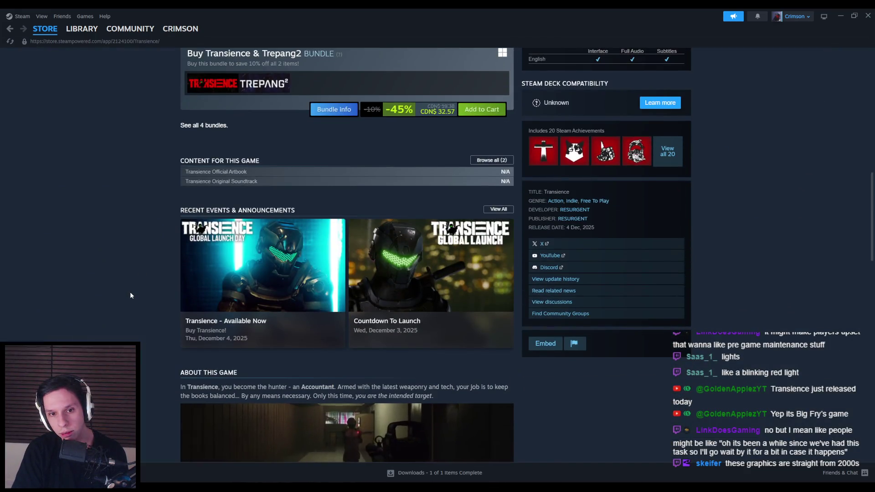
scroll(131, 295, "down", 3)
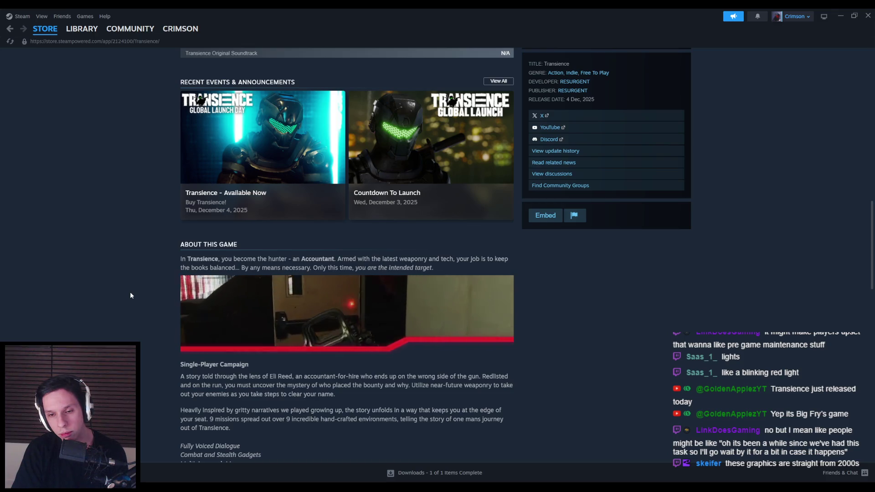
scroll(131, 296, "down", 3)
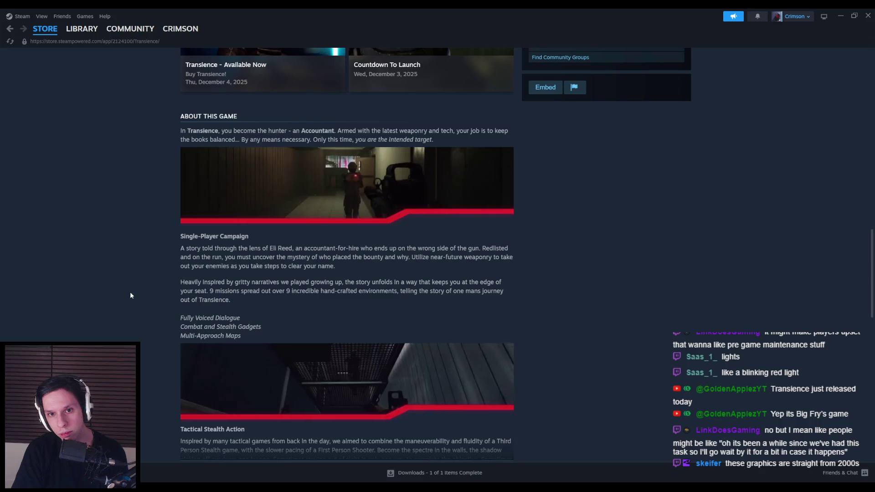
scroll(131, 295, "up", 10)
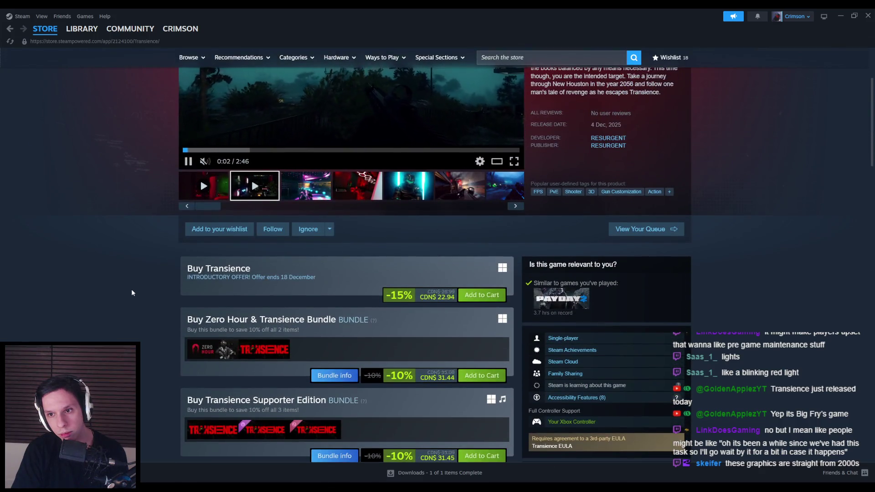
scroll(132, 292, "up", 2)
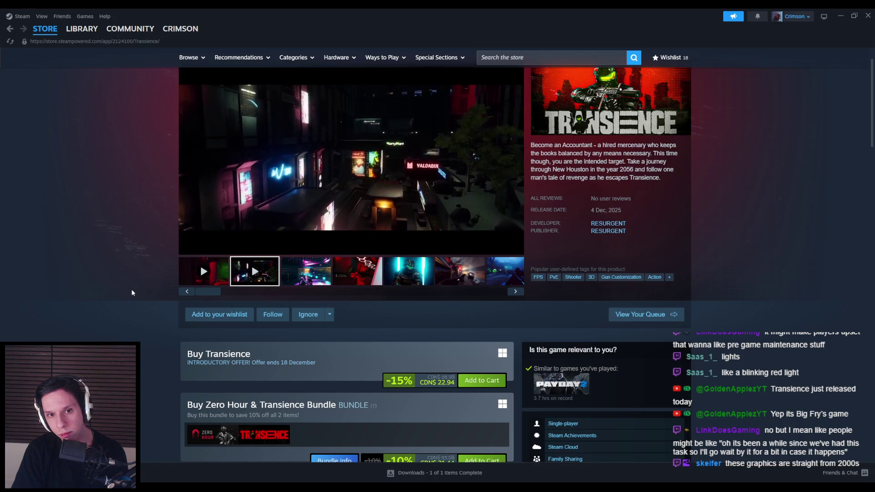
scroll(132, 290, "up", 1)
scroll(131, 293, "down", 15)
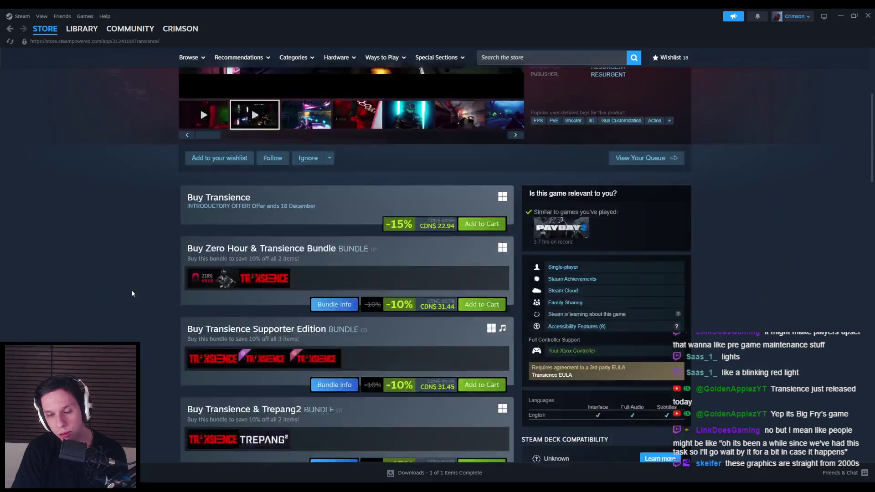
scroll(132, 292, "down", 3)
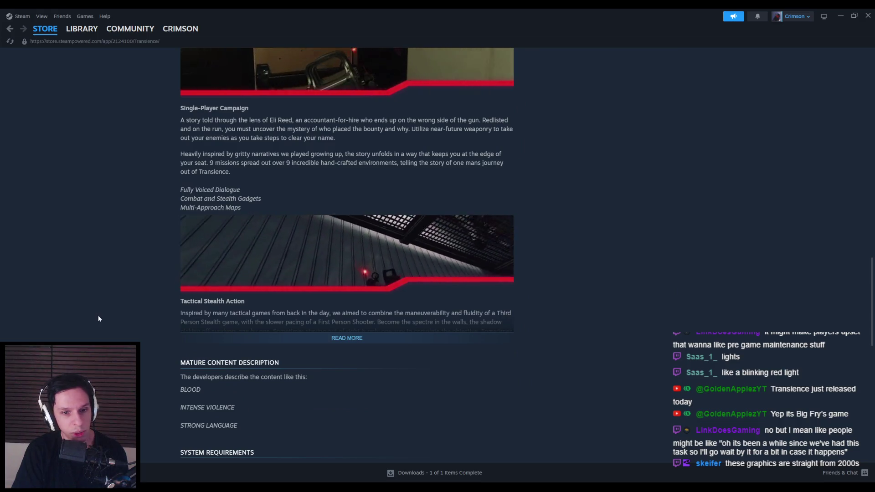
scroll(100, 316, "down", 3)
scroll(99, 318, "down", 9)
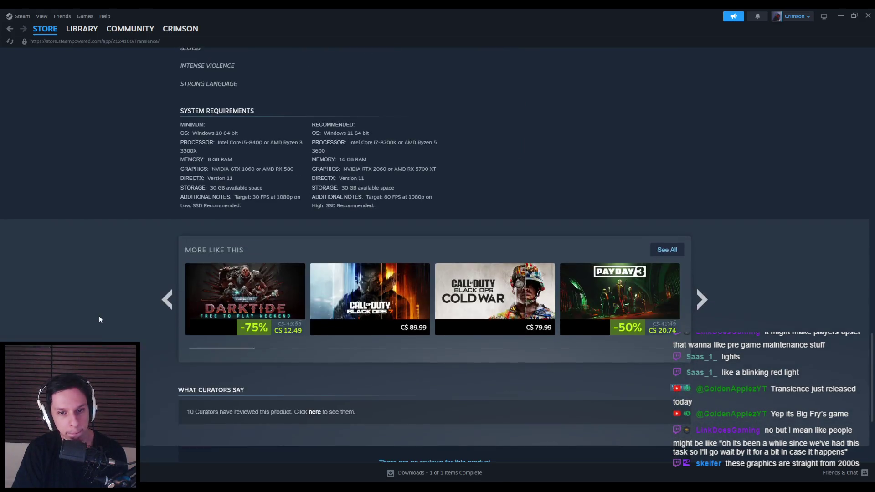
scroll(99, 318, "up", 8)
scroll(94, 250, "up", 20)
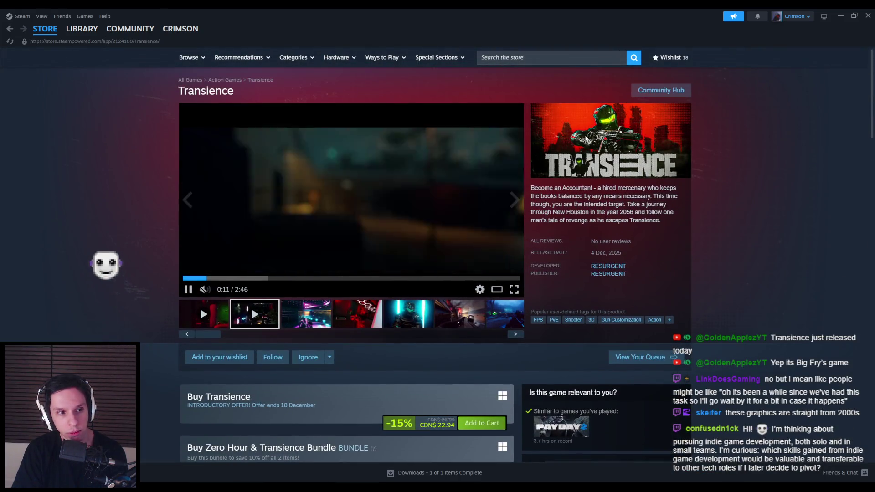
key("alt+Tab")
left_click_drag(362, 231, 351, 228)
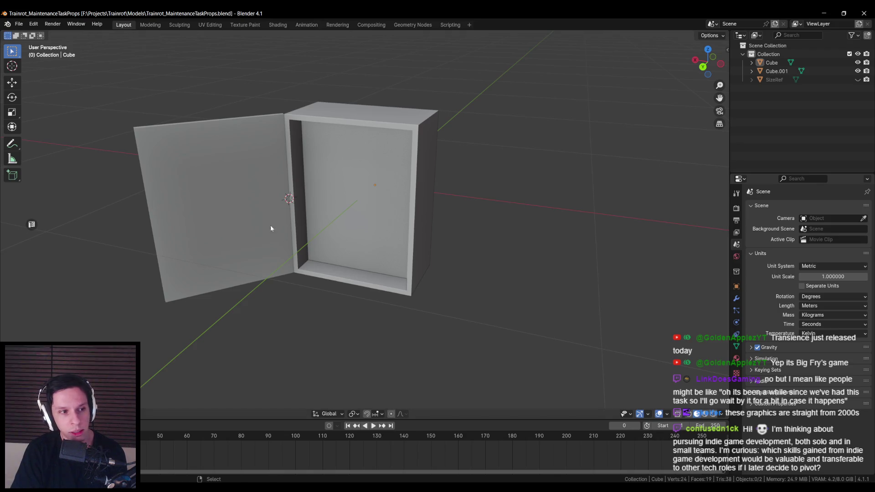
left_click_drag(255, 229, 284, 221)
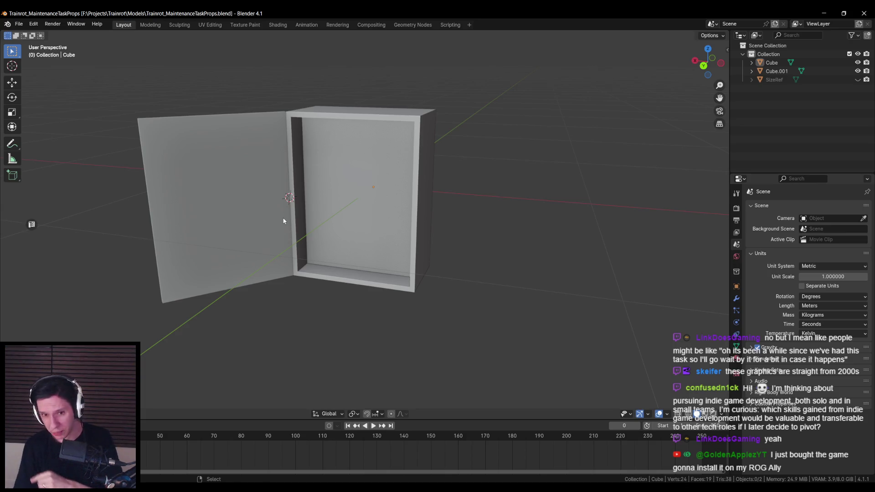
left_click_drag(283, 222, 292, 237)
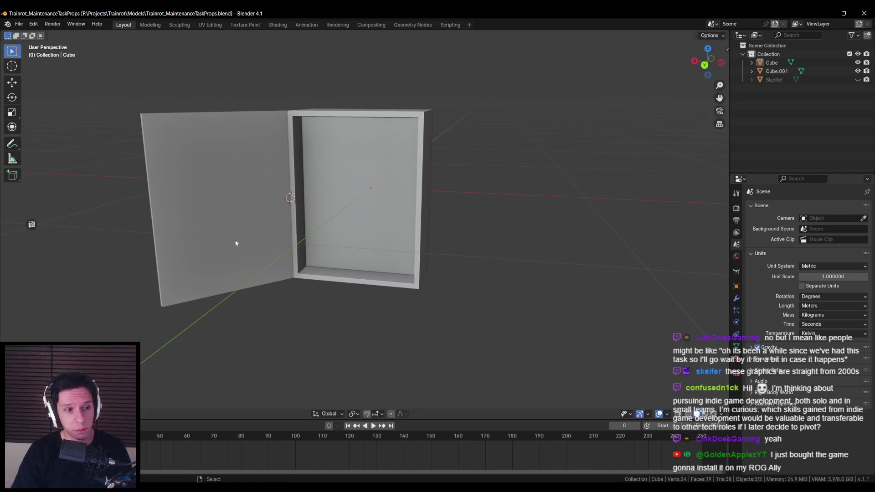
mouse_move(202, 234)
left_mouse_down()
mouse_move(197, 182)
mouse_move(245, 158)
left_mouse_up()
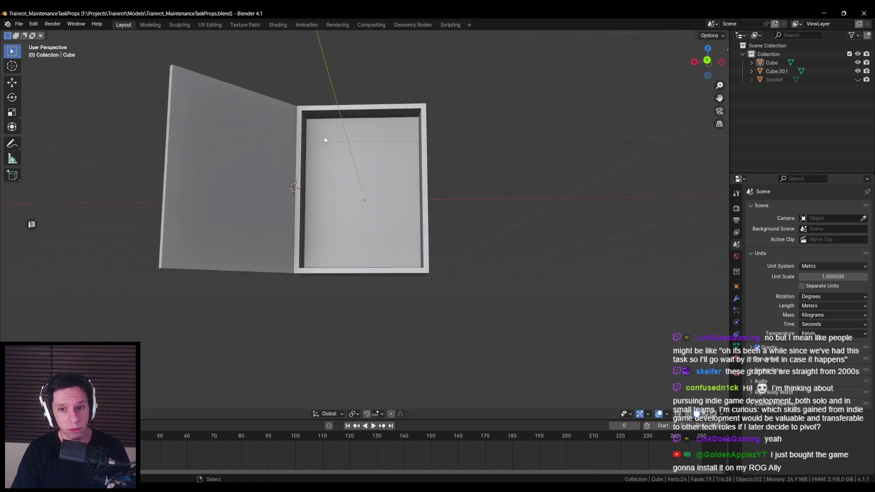
scroll(324, 156, "down", 1)
scroll(326, 157, "up", 4)
left_click_drag(326, 157, 321, 220)
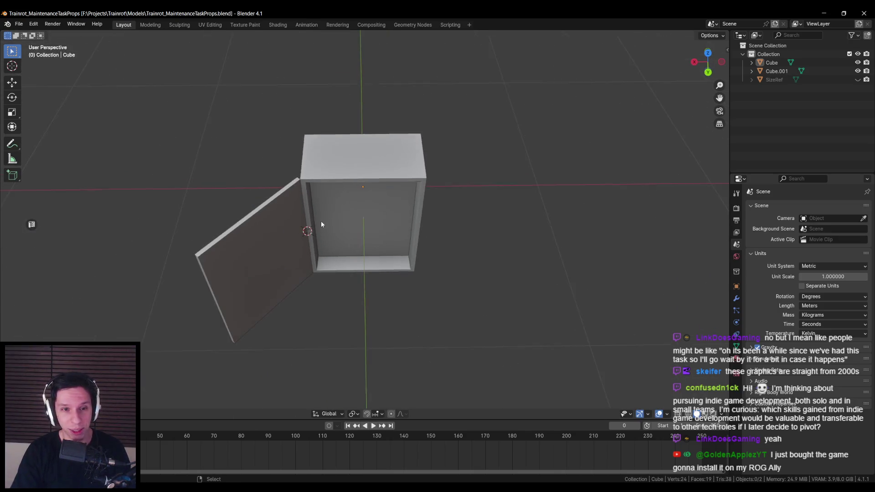
- Select the door and its large face in Edit Mode
left_click(279, 250)
key("Tab")
left_click_drag(279, 251, 357, 235)
left_click(401, 255)
left_click_drag(401, 255, 398, 265)
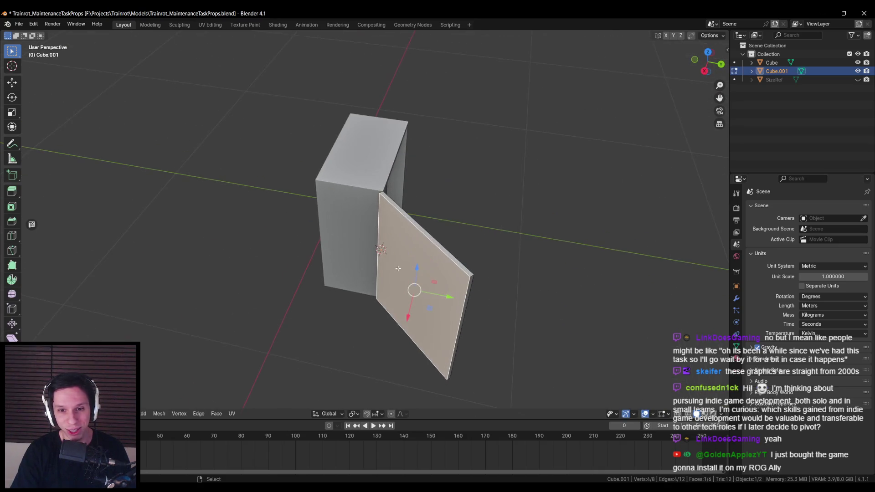
- Set the door's rotation to -90 in the side panel so it sits flush against the box
key("Tab")
key("n")
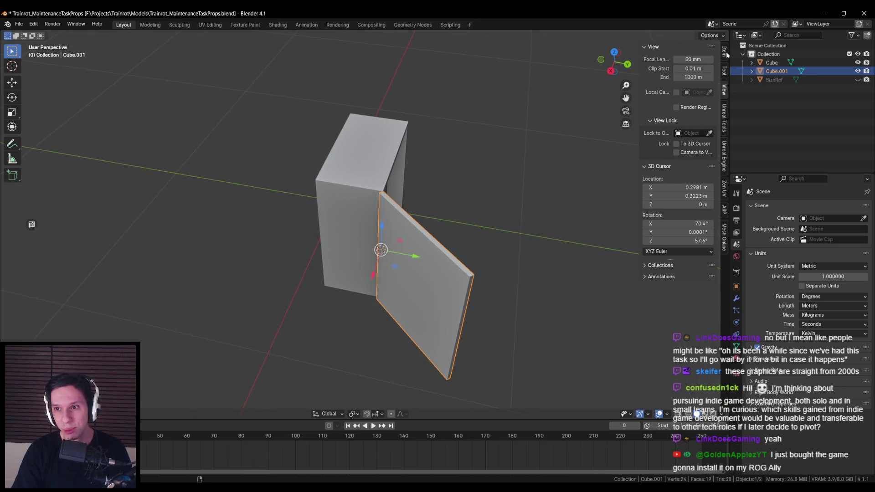
left_click(725, 53)
type("-90")
key("Return")
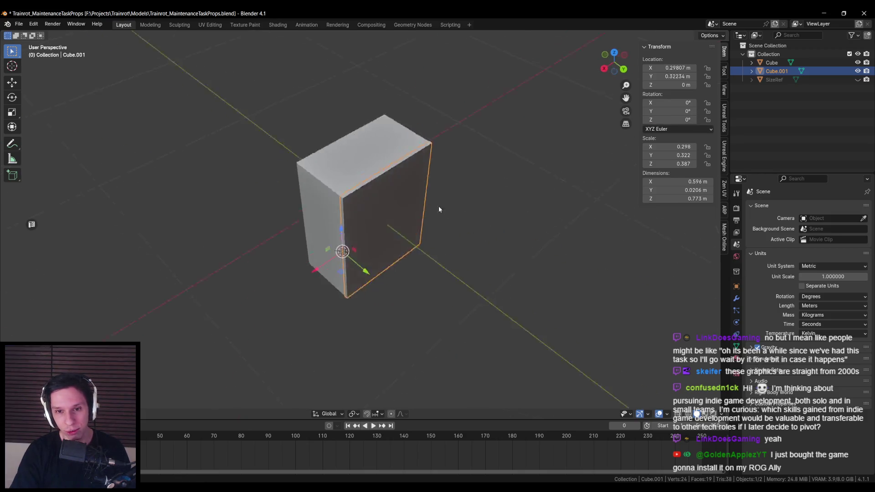
key("Tab")
- Thicken the door slightly by pulling its face along Y
scroll(449, 222, "up", 3)
left_click_drag(449, 222, 453, 242)
key("Tab")
scroll(454, 242, "down", 4)
- Swing the door open on its hinge around Z and save the file
key("r")
key("z")
left_click(261, 277)
mouse_move(261, 277)
left_mouse_down()
mouse_move(305, 305)
mouse_move(278, 316)
mouse_move(326, 231)
mouse_move(323, 275)
mouse_move(325, 243)
left_mouse_up()
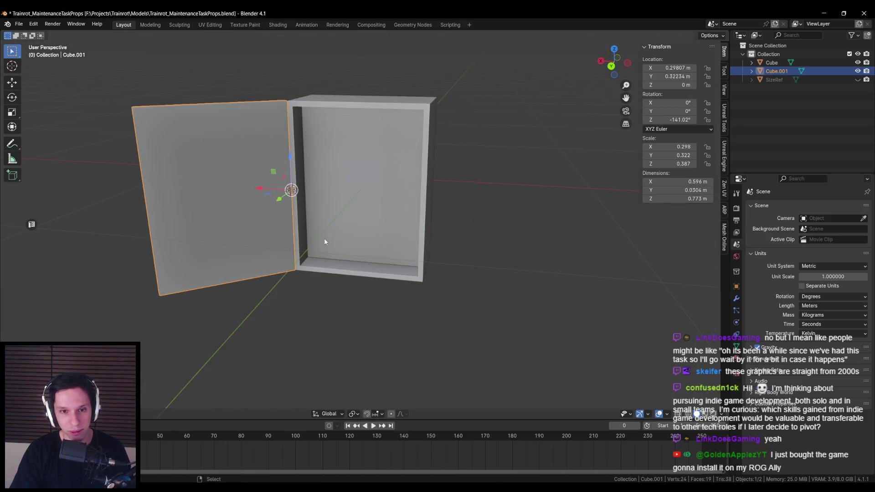
key("ctrl+s")
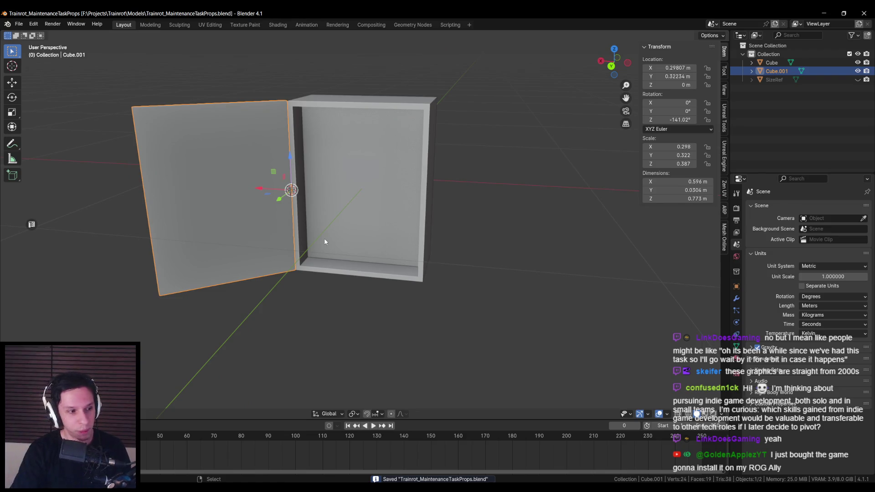
- Apply the door's rotation and scale, then select the cabinet box
mouse_move(331, 257)
left_mouse_down()
mouse_move(277, 246)
mouse_move(300, 269)
mouse_move(323, 229)
left_mouse_up()
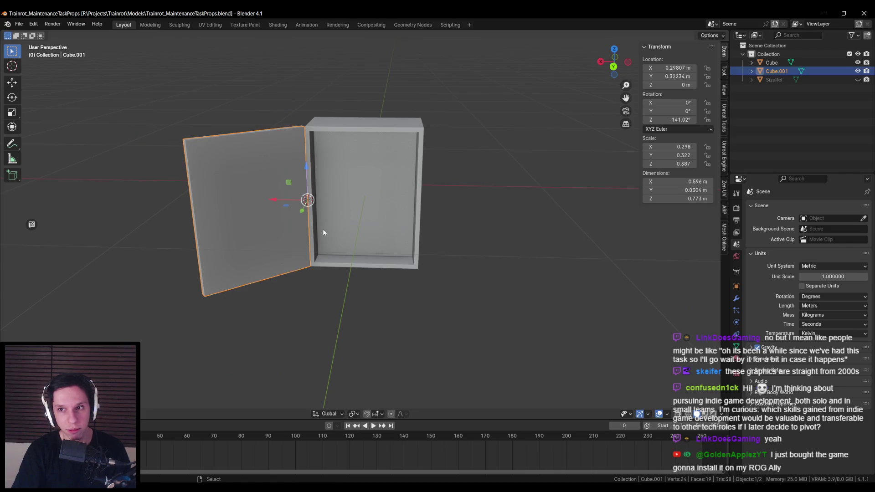
scroll(323, 232, "up", 2)
key("ctrl+a")
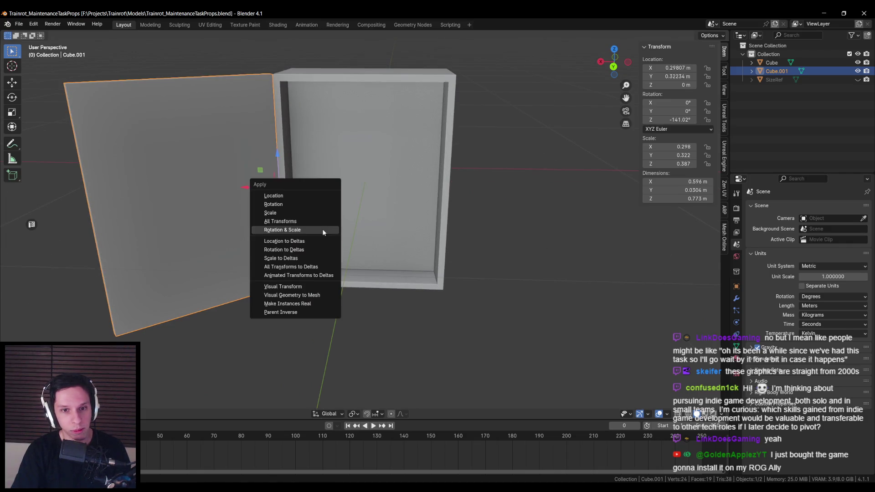
left_click(309, 213)
left_click(339, 217)
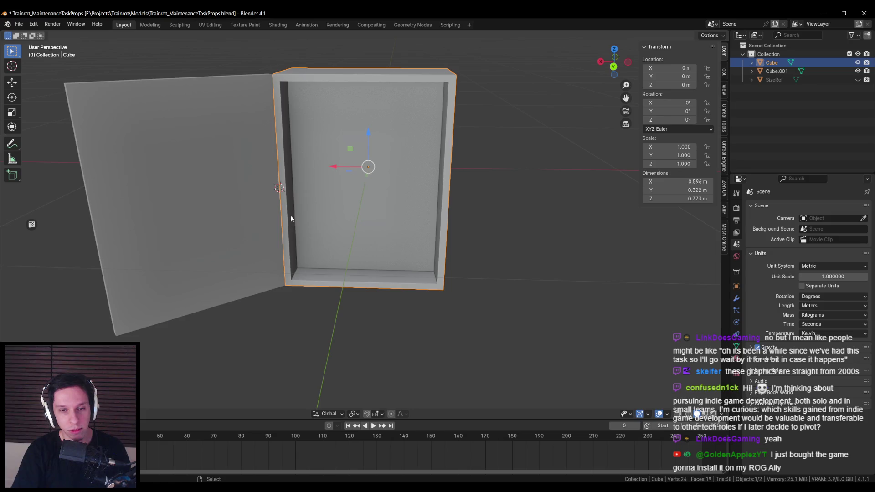
- Save the cabinet file with Ctrl+S
scroll(336, 201, "down", 2)
scroll(336, 202, "up", 3)
key("ctrl+s")
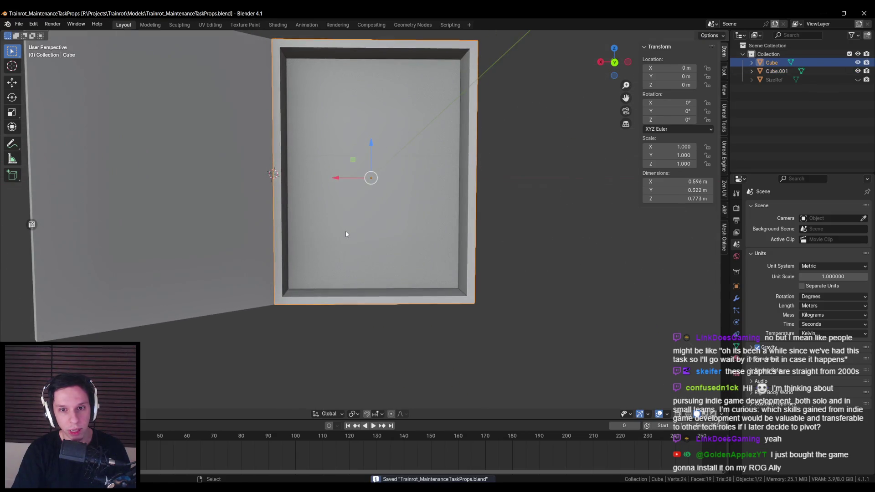
scroll(356, 231, "down", 2)
scroll(370, 228, "up", 2)
scroll(387, 244, "down", 1)
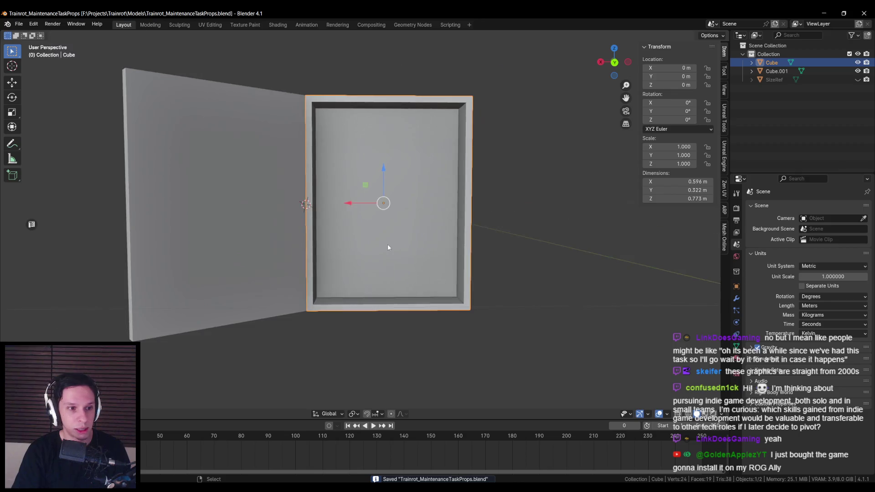
- Check the cabinet in front and back orthographic views, then return to an angled perspective
left_click_drag(388, 247, 380, 252)
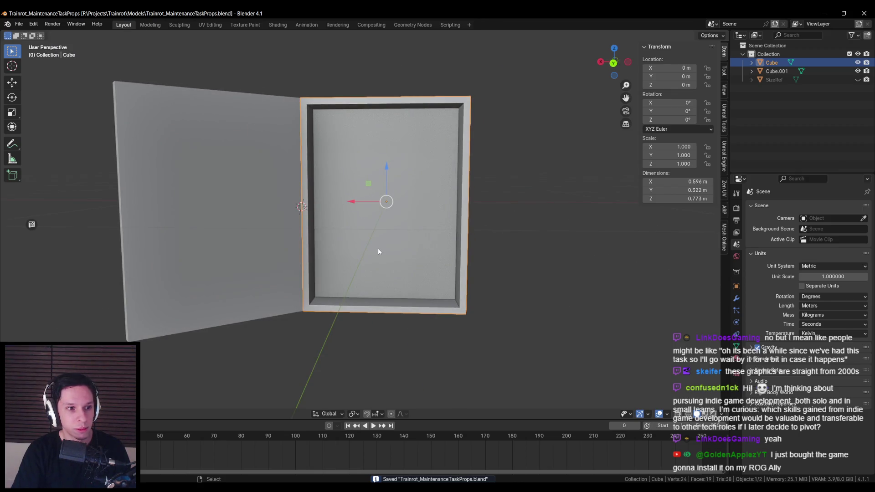
left_click_drag(379, 252, 385, 246)
key("KP_1")
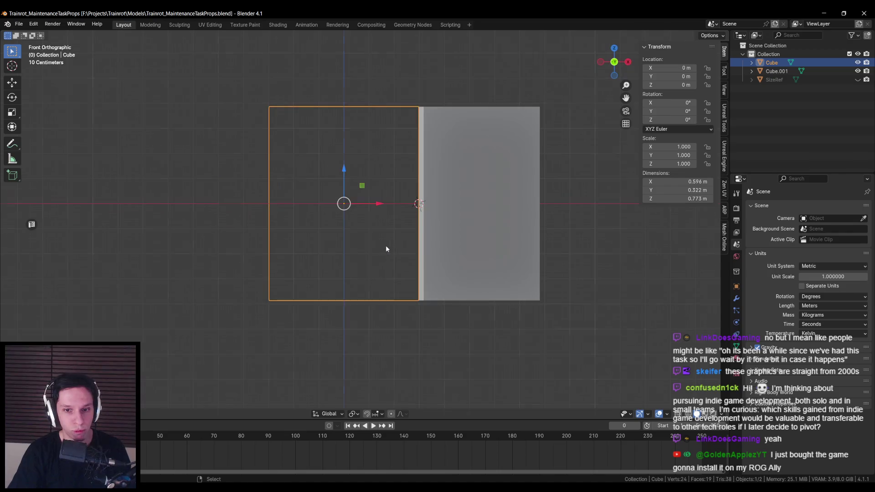
key("ctrl+KP_1")
scroll(386, 249, "up", 4)
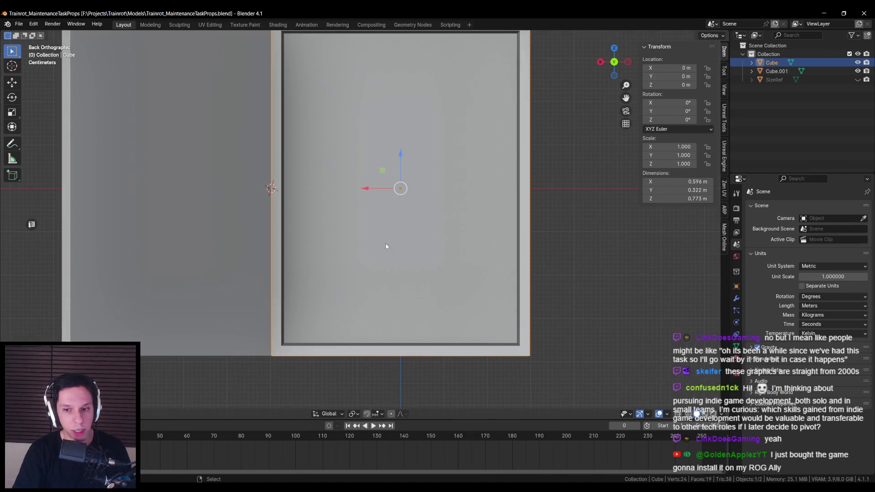
scroll(386, 243, "down", 3)
mouse_move(408, 177)
left_mouse_down()
mouse_move(350, 232)
mouse_move(254, 225)
mouse_move(360, 229)
left_mouse_up()
scroll(350, 233, "up", 2)
scroll(359, 225, "down", 2)
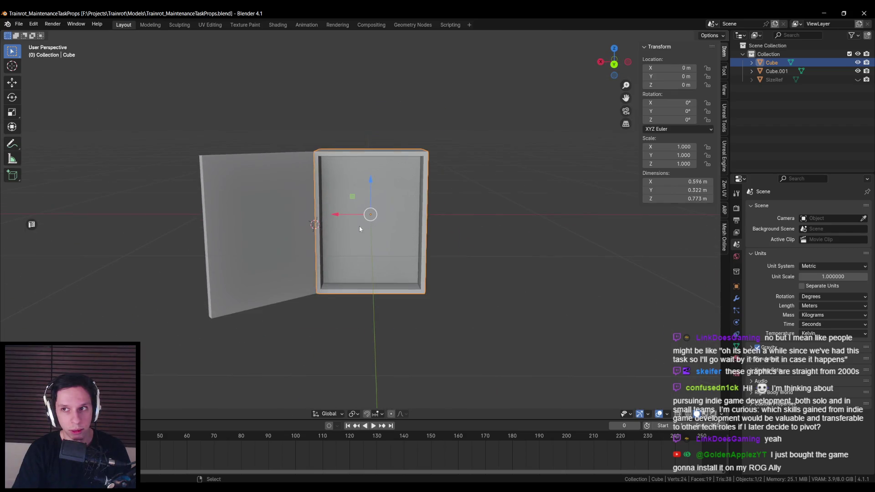
scroll(359, 226, "up", 2)
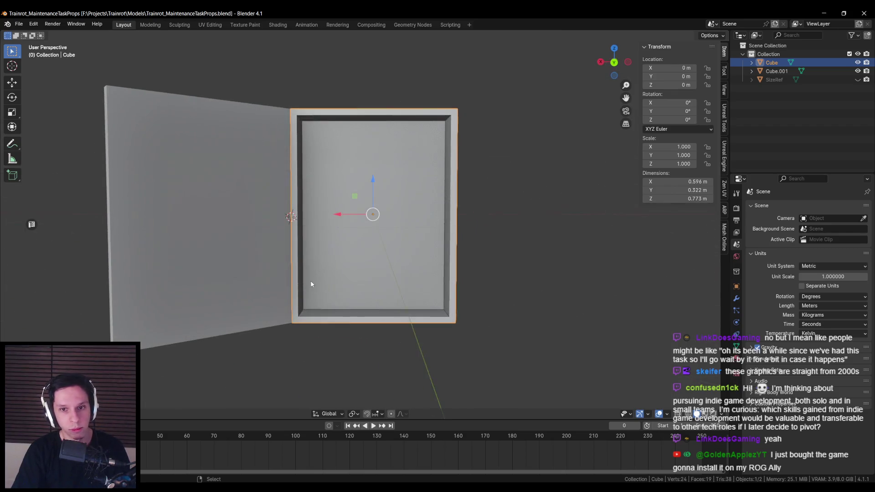
- Add a 16-sided cylinder rotated 90° on X and shrunk, then delete it as misplaced
key("shift+a")
type("cylin")
key("Return")
key("KP_Decimal")
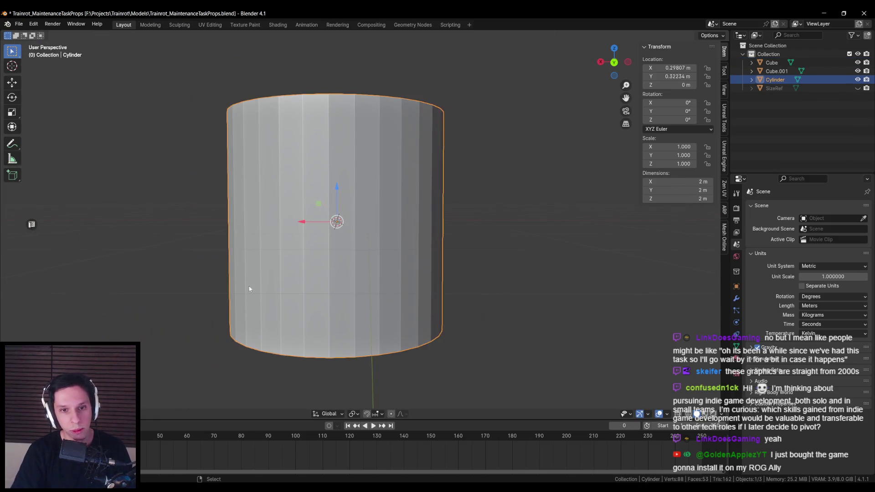
type("16")
key("Return")
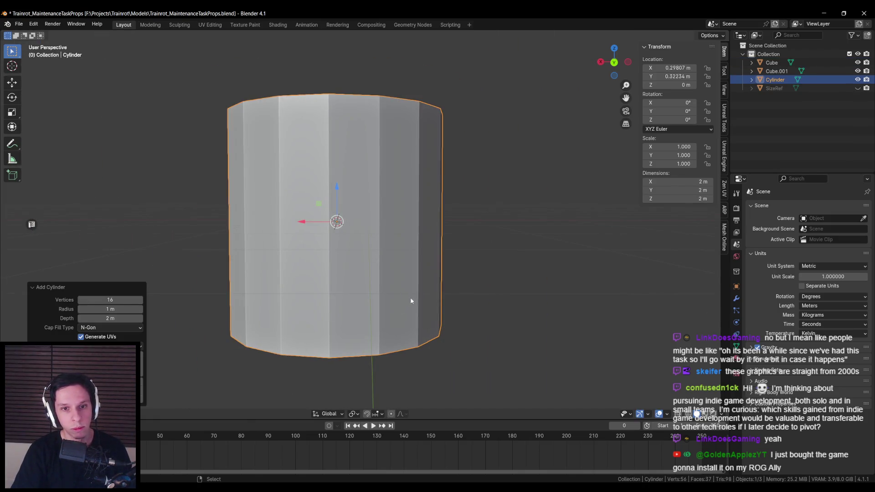
type("rx")
type("90")
key("Return")
key("s")
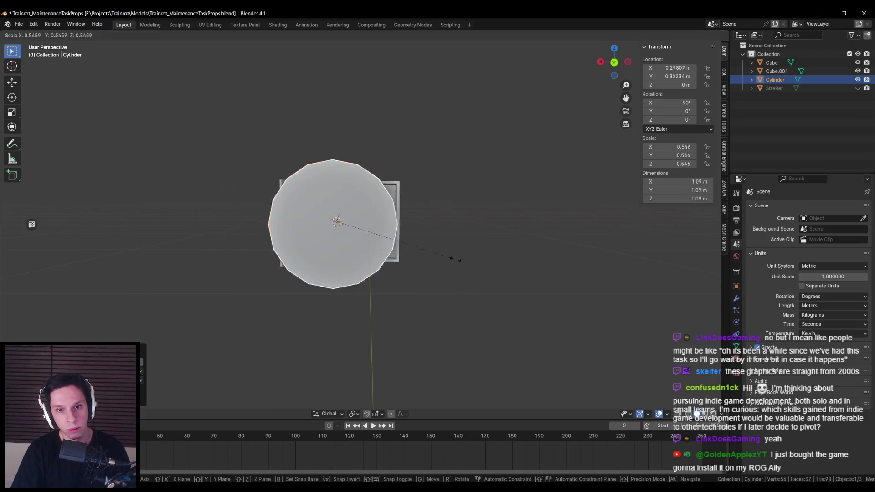
left_click(383, 236)
key("Delete")
left_click(369, 214)
- Snap the 3D cursor to the cabinet and add a new cylinder there, rotated 90° on X and shrunk
key("Tab")
key("Tab")
key("shift+s")
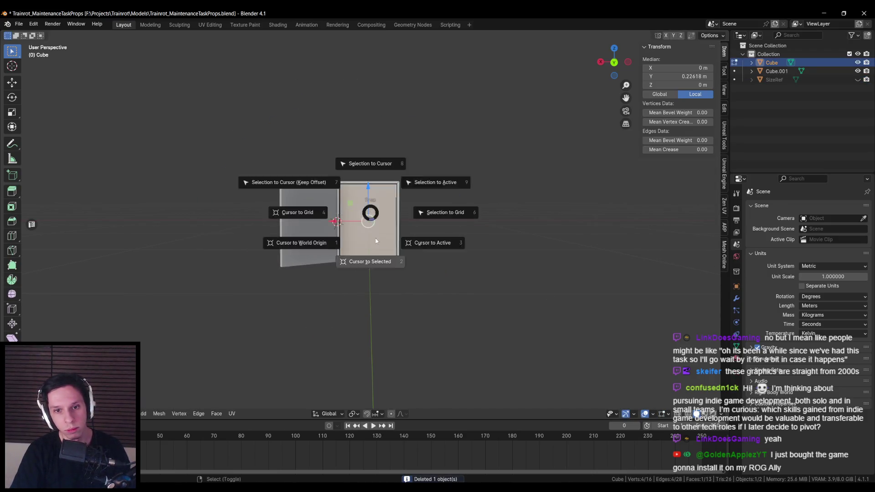
left_click(370, 259)
key("shift+a")
type("cyl")
key("Return")
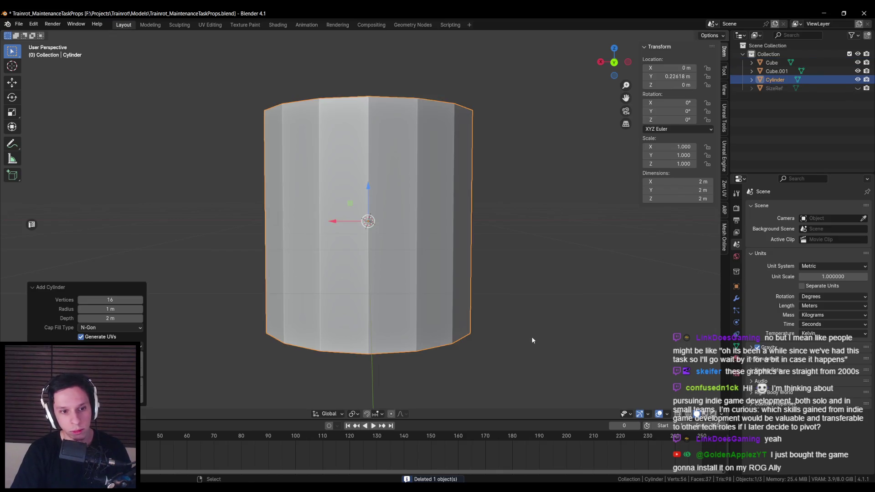
type("rx90")
key("Return")
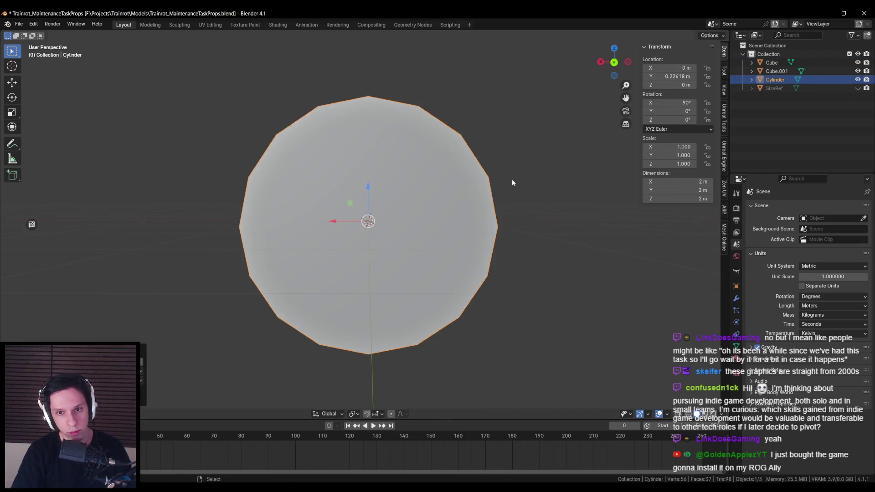
key("s")
left_click(373, 230)
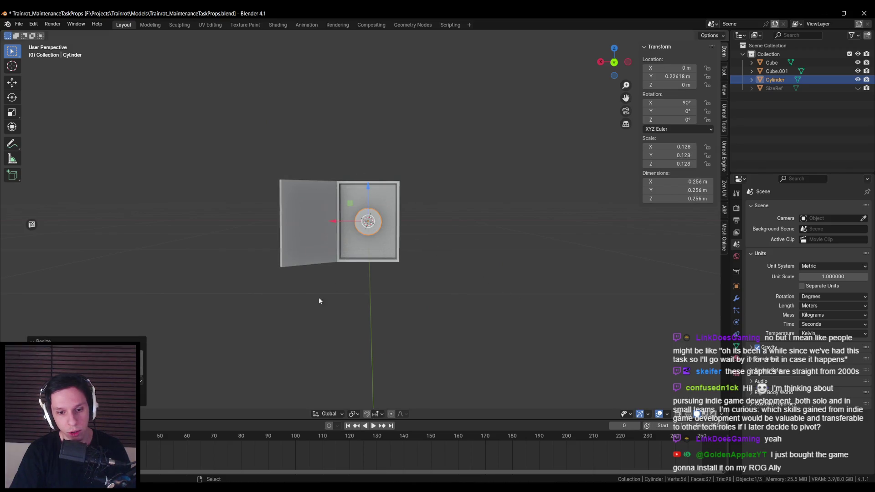
- In back orthographic view, shrink the cylinder to socket size and place it at the back wall's upper-left
scroll(306, 316, "up", 3)
key("KP_1")
key("ctrl+KP_1")
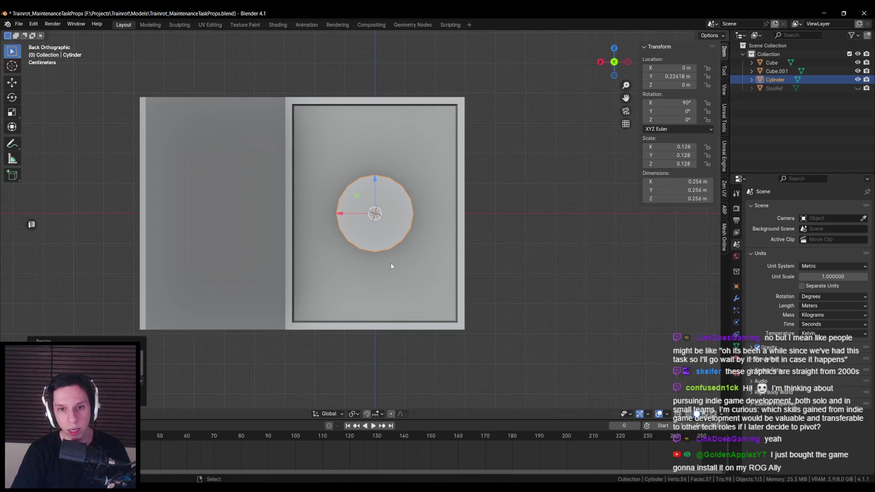
key("s")
left_click(446, 259)
key("g")
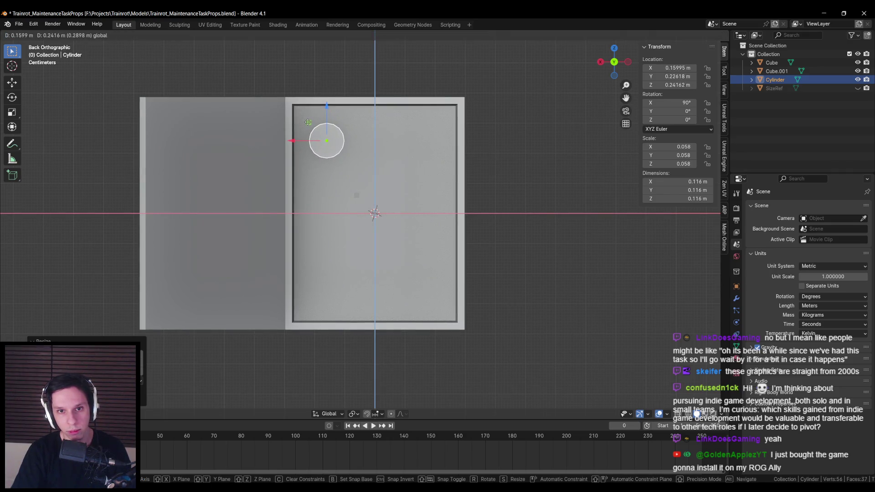
left_click(339, 128)
- In Edit Mode with see-through display, box-select one end ring of the cylinder
key("Tab")
key("shift+z")
key("b")
left_click_drag(343, 127, 405, 206)
- Delete the cylinder's end-ring vertices, slide its front face along its depth, and save
key("x")
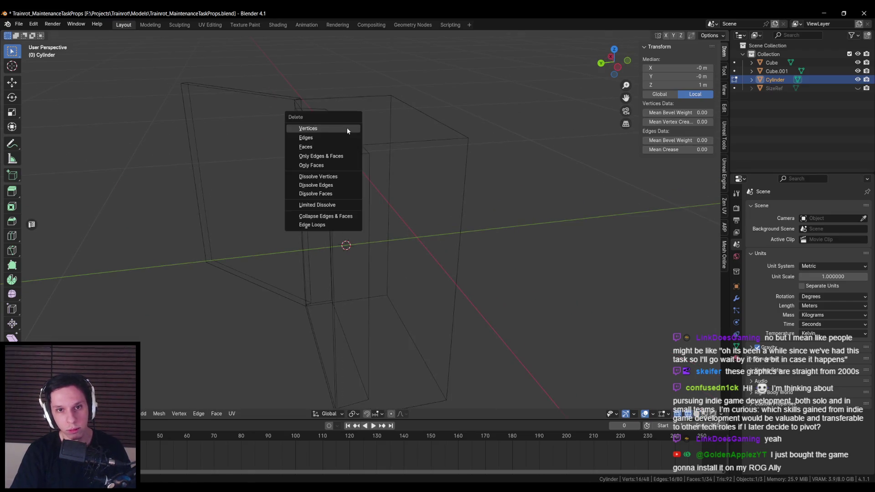
left_click(346, 131)
key("shift+z")
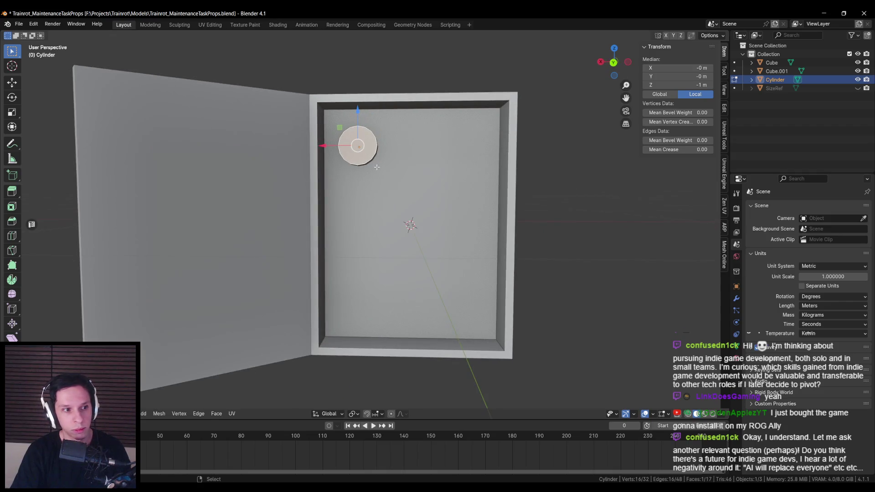
mouse_move(377, 168)
left_mouse_down()
mouse_move(283, 194)
mouse_move(300, 216)
left_mouse_up()
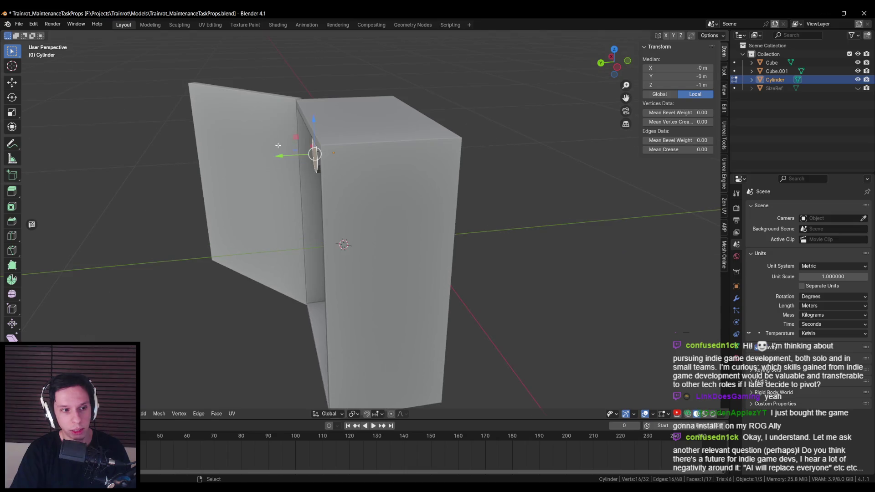
scroll(315, 224, "up", 6)
left_click_drag(321, 163, 331, 162)
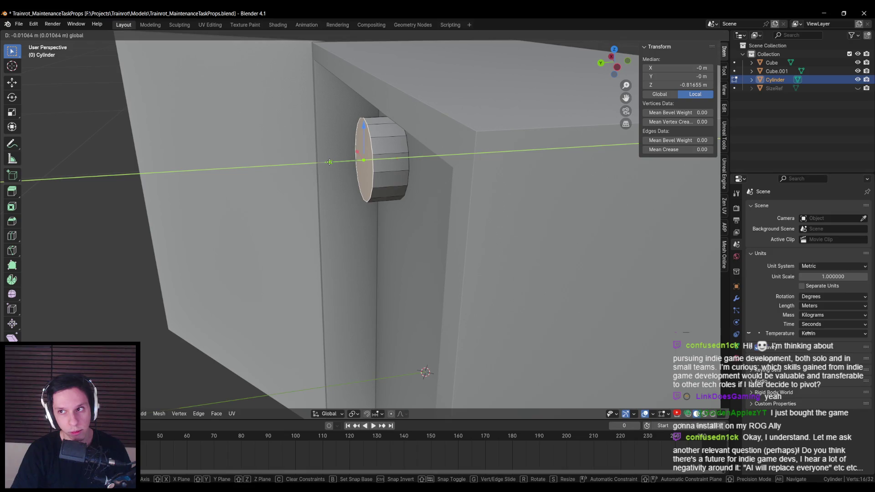
left_click_drag(328, 162, 329, 162)
mouse_move(330, 162)
left_mouse_down()
mouse_move(367, 146)
mouse_move(411, 182)
mouse_move(472, 212)
mouse_move(433, 219)
left_mouse_up()
key("ctrl+s")
- Shrink the cylinder's front face and inset a rim ring into it
scroll(433, 219, "down", 2)
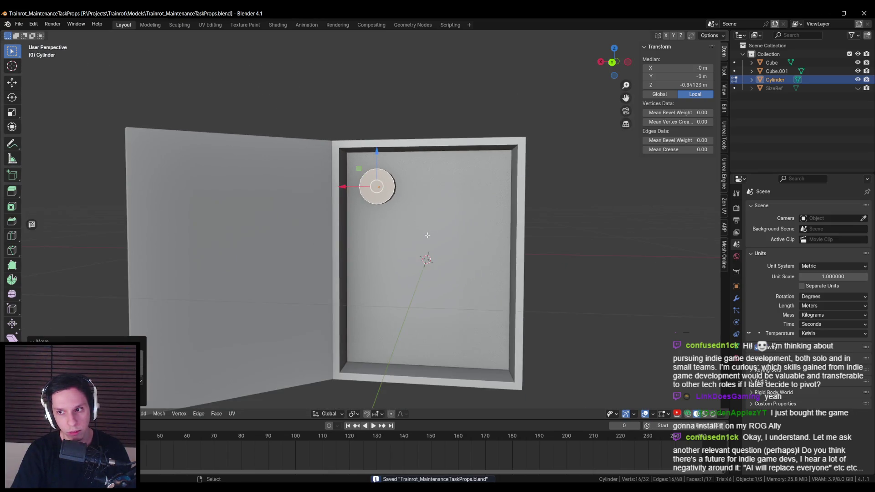
scroll(403, 211, "up", 5)
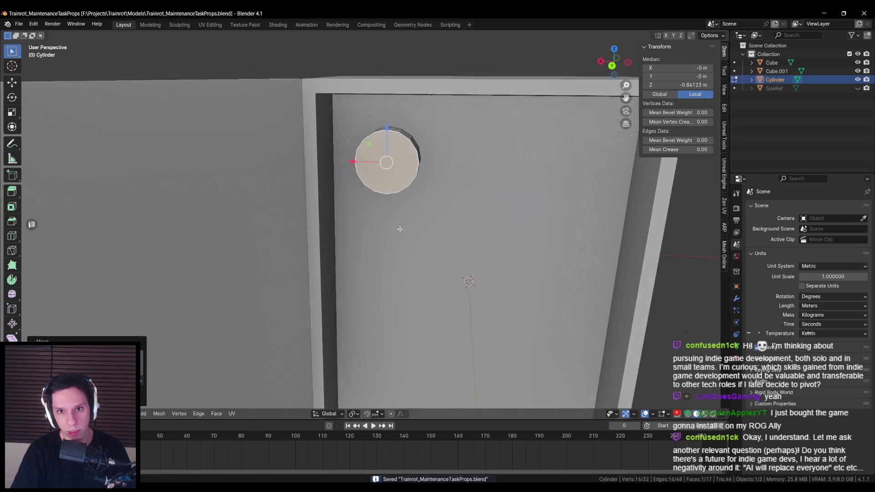
scroll(400, 233, "down", 8)
left_click_drag(400, 231, 397, 228)
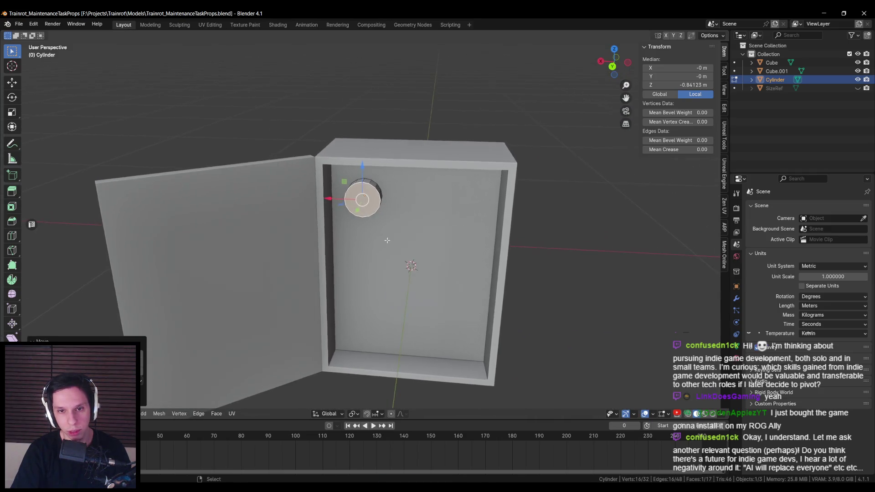
scroll(397, 227, "up", 8)
scroll(396, 227, "up", 2)
key("s")
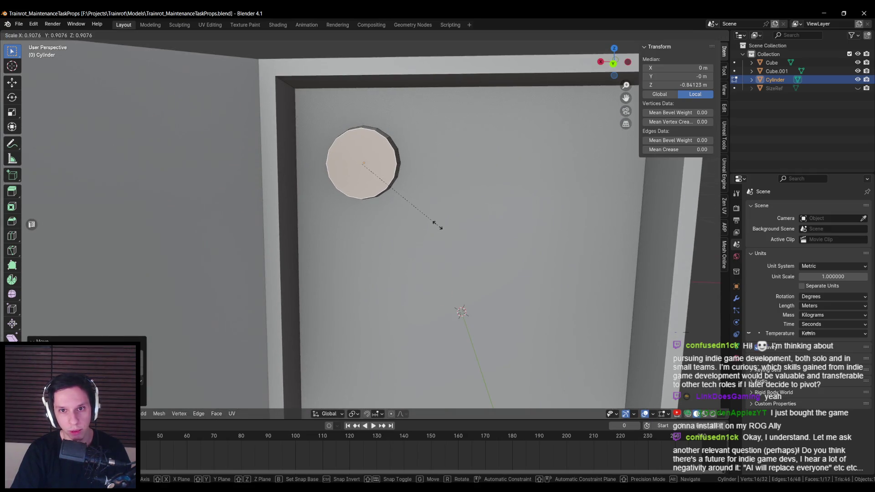
left_click(439, 226)
key("i")
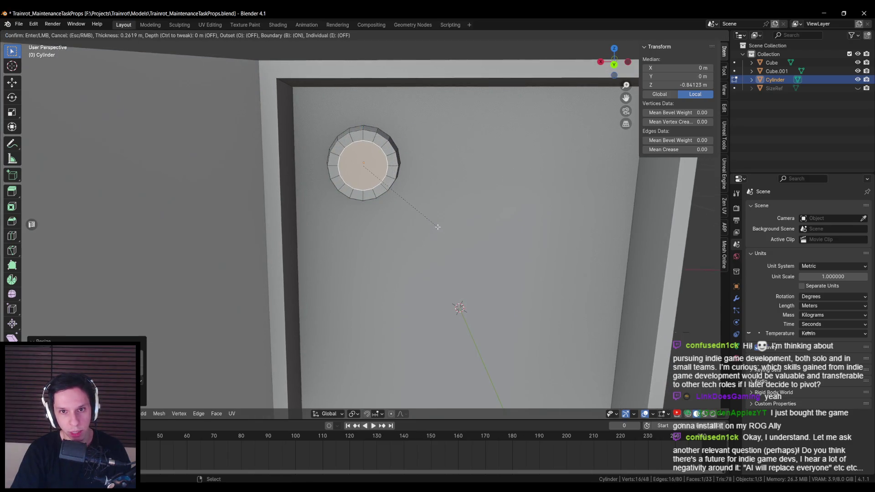
left_click(441, 227)
- Extrude the inner face, recess it along Y, shrink it, and return to Object Mode
left_click_drag(441, 227, 302, 206)
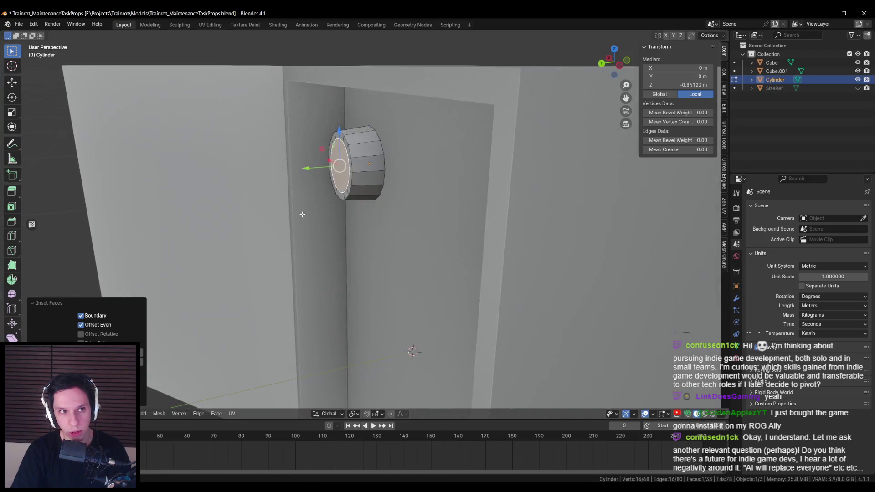
key("e")
left_click(293, 172)
key("g")
key("y")
key("shift+z")
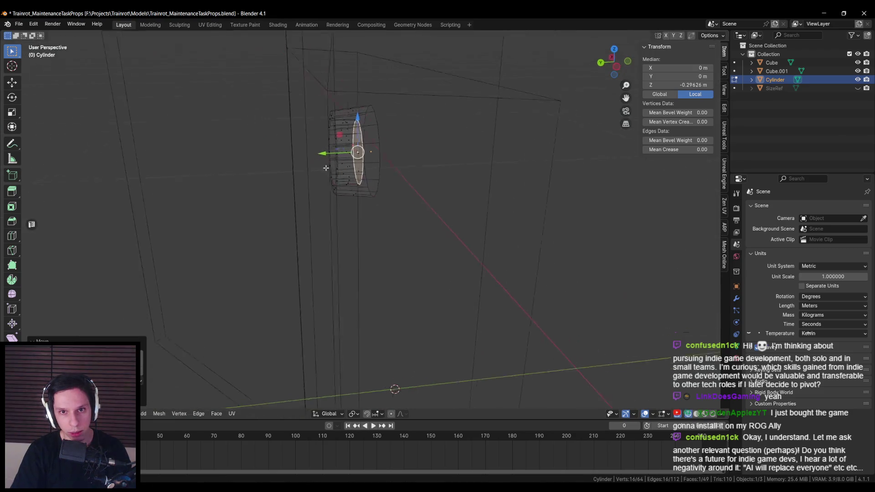
left_click(328, 149)
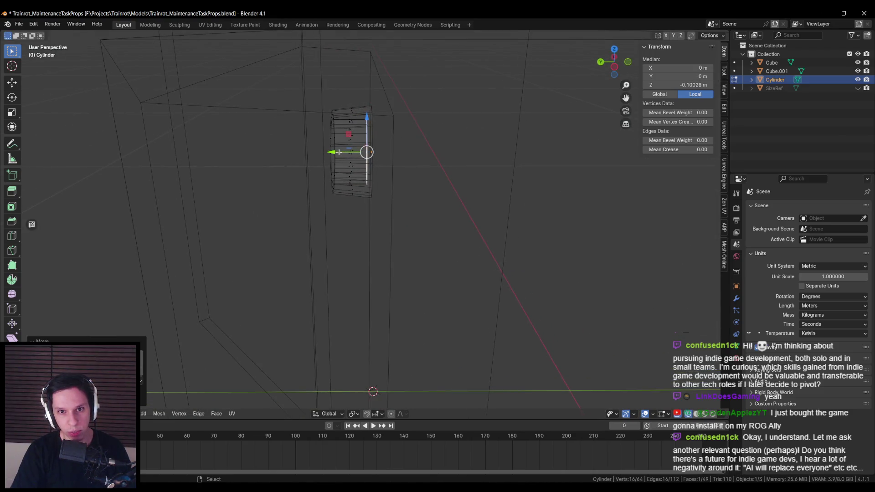
key("s")
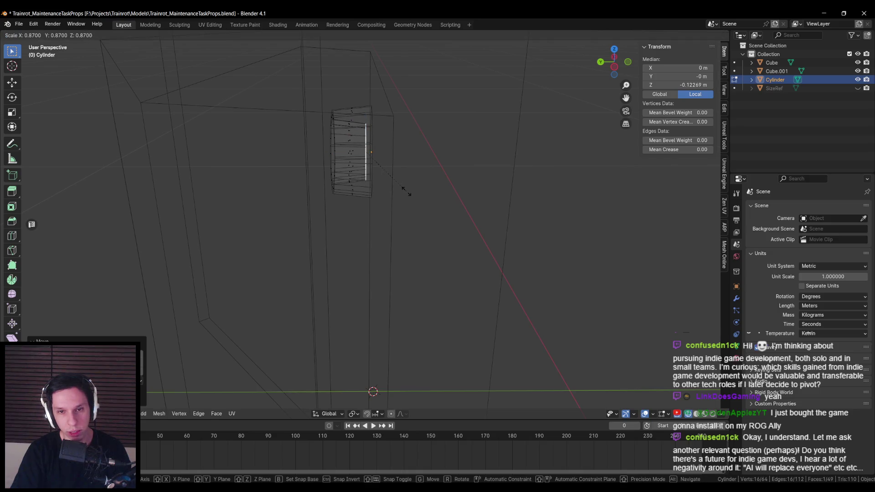
left_click(406, 192)
key("Tab")
key("shift+z")
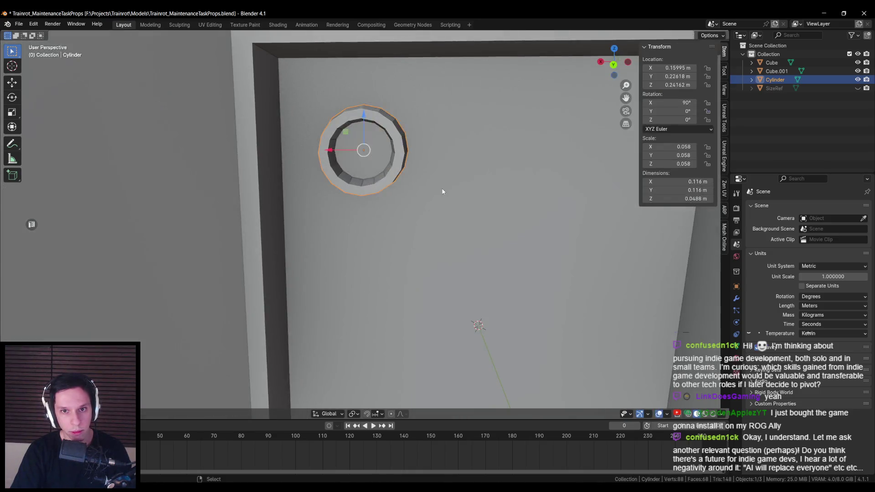
- Save the file, then inset the socket's front face again in Edit Mode
key("Tab")
scroll(442, 191, "down", 3)
key("ctrl+s")
scroll(446, 194, "up", 2)
key("i")
left_click(449, 196)
- Merge the inset inner face at its centre and return to Object Mode
key("m")
left_click(441, 191)
scroll(365, 182, "up", 2)
scroll(365, 182, "down", 2)
key("alt+a")
key("shift+s")
key("Escape")
key("Tab")
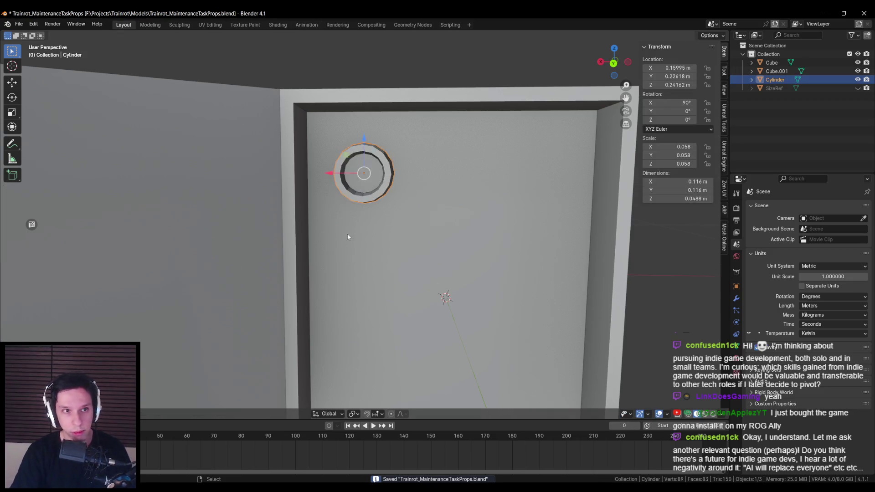
- In Back view, scale the socket cylinder to 0.050 on X and Z, keeping its depth
scroll(345, 233, "down", 4)
scroll(330, 227, "up", 5)
mouse_move(373, 212)
left_mouse_down()
mouse_move(308, 219)
mouse_move(403, 194)
mouse_move(450, 203)
left_mouse_up()
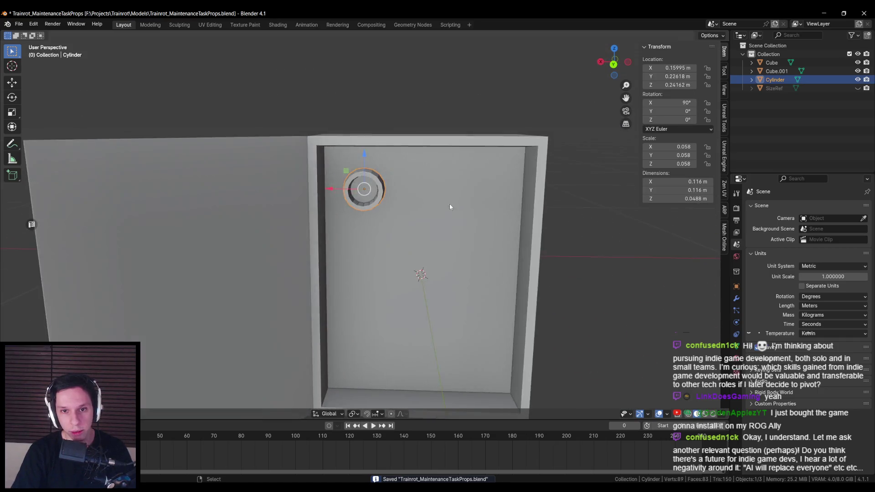
scroll(450, 203, "down", 3)
key("alt+a")
key("ctrl+KP_1")
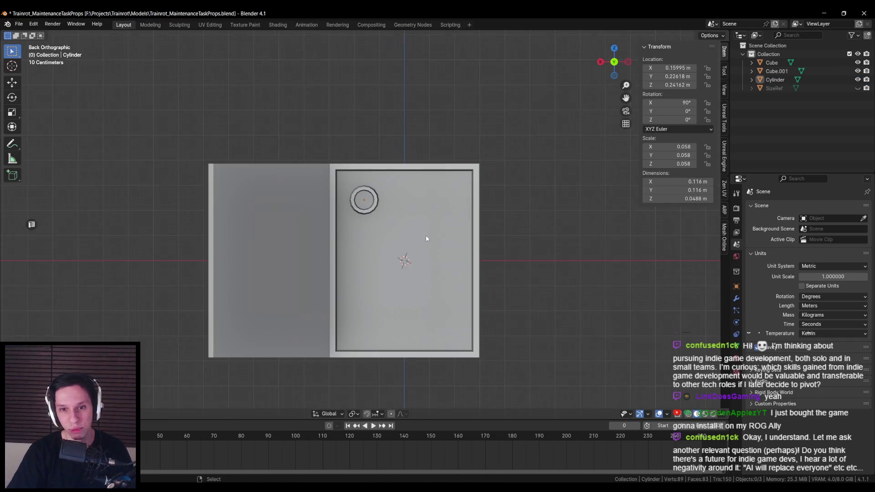
scroll(426, 237, "up", 2)
scroll(426, 237, "up", 1)
left_click(362, 181)
scroll(387, 209, "down", 3)
scroll(396, 217, "up", 1)
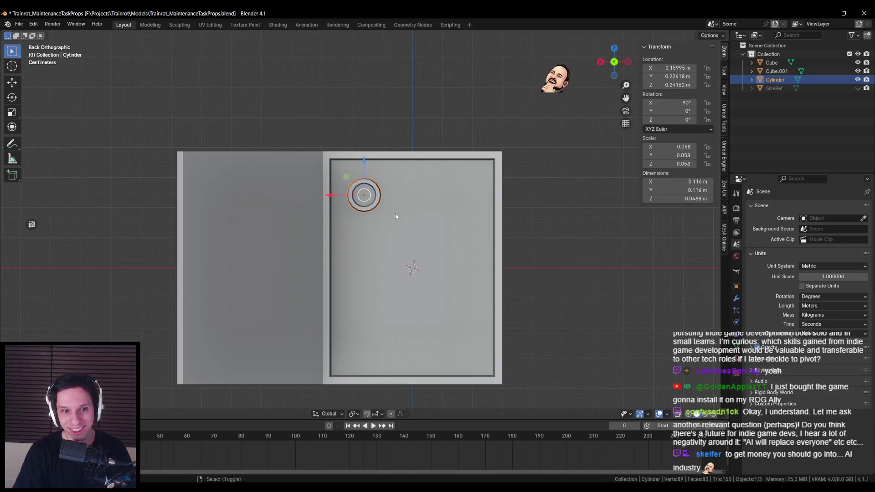
scroll(396, 217, "up", 2)
key("s")
key("shift+y")
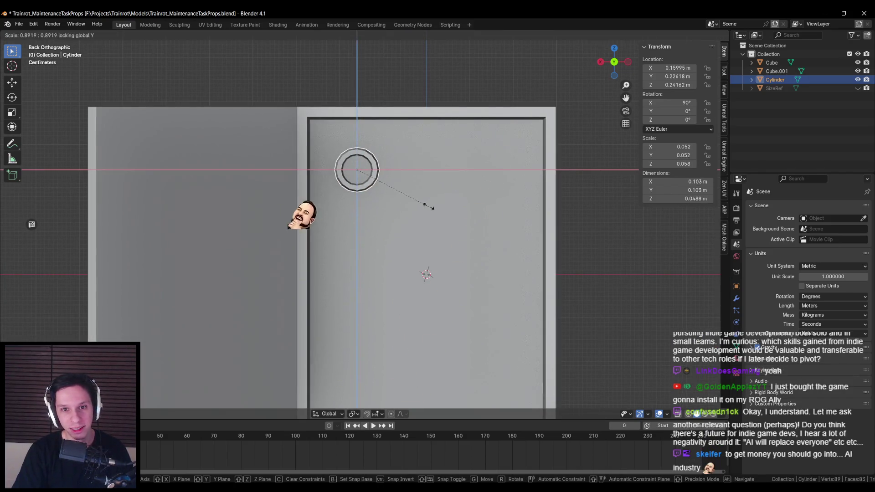
left_click(426, 206)
- Inspect the socket mesh in see-through shading, save, and return to Object Mode
mouse_move(426, 206)
left_mouse_down()
mouse_move(345, 213)
mouse_move(416, 221)
mouse_move(401, 270)
mouse_move(393, 226)
mouse_move(411, 195)
mouse_move(438, 205)
left_mouse_up()
key("Tab")
key("alt+z")
key("alt+z")
key("alt+z")
key("ctrl+s")
mouse_move(450, 243)
left_mouse_down()
mouse_move(406, 248)
mouse_move(444, 276)
mouse_move(392, 254)
mouse_move(357, 224)
mouse_move(383, 229)
mouse_move(355, 237)
mouse_move(367, 253)
mouse_move(349, 237)
left_mouse_up()
key("alt+z")
key("alt+z")
key("alt+z")
key("alt+z")
key("alt+z")
key("ctrl+s")
key("KP_5")
key("ctrl+KP_1")
- Select the socket and nudge it slightly upward to Z 0.24541 m
left_click(358, 192)
scroll(355, 245, "down", 3)
scroll(355, 245, "up", 5)
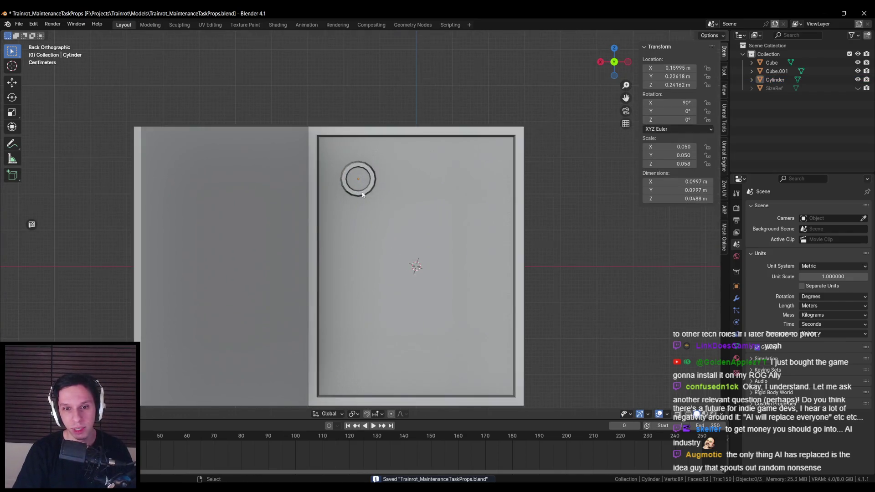
left_click(363, 197)
left_click_drag(359, 146, 358, 144)
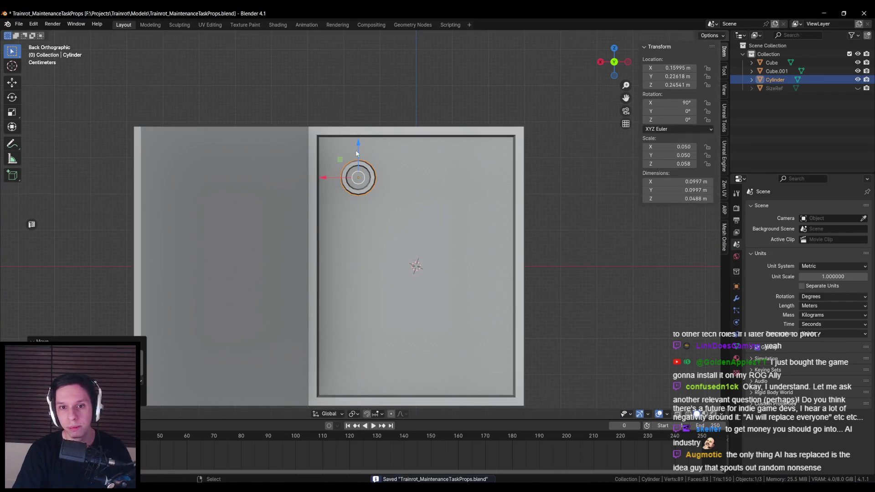
key("Home")
key("ctrl+a")
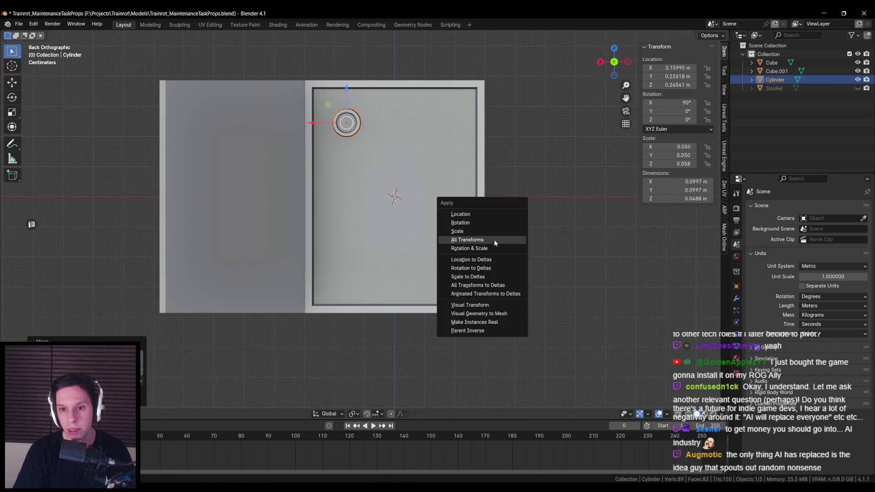
- Apply the socket's rotation and scale, then add an Array modifier
left_click(489, 247)
left_click(737, 299)
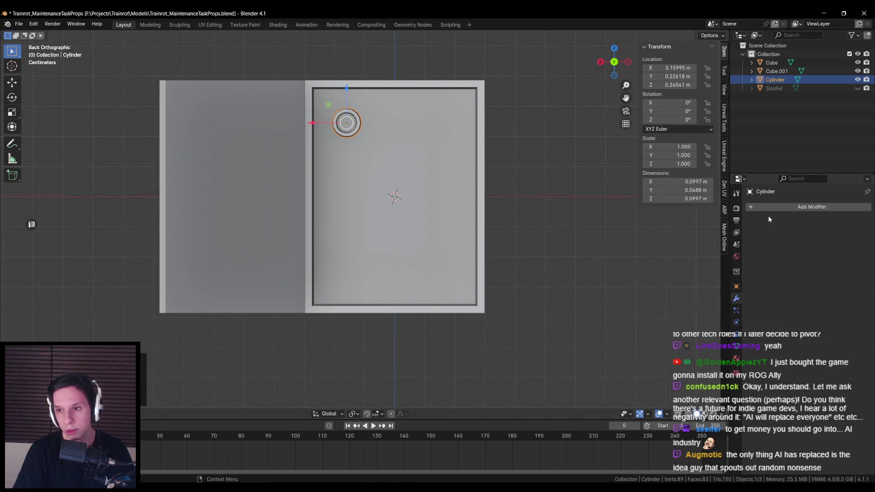
left_click(803, 207)
mouse_move(775, 226)
left_click(745, 226)
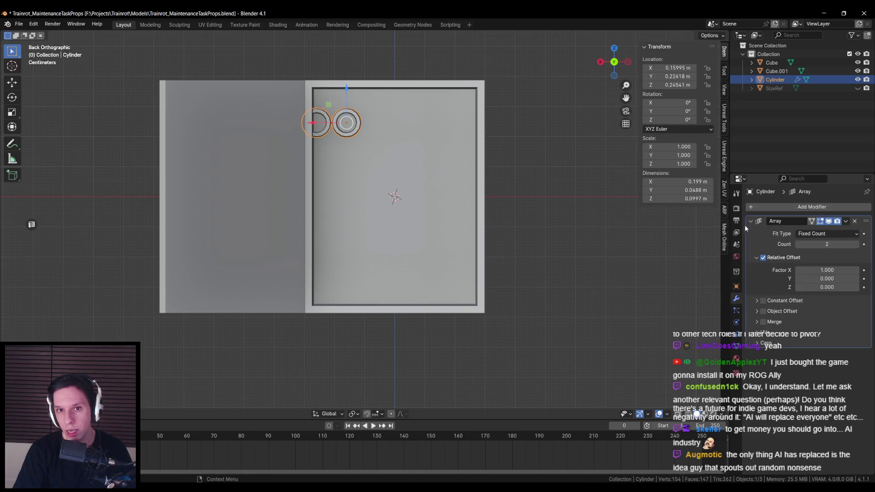
- Set the first Array's X offset factor to -1.3
left_click(833, 270)
key("Return")
left_click(828, 270)
type("-1")
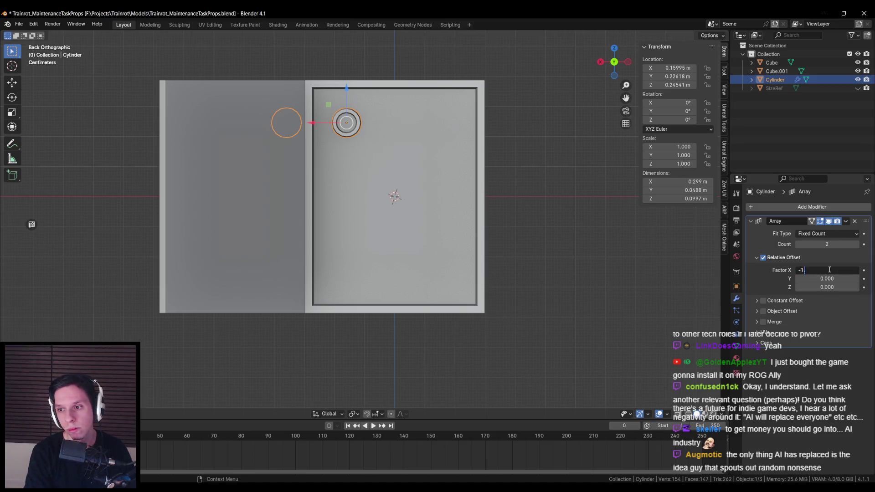
type("2")
key("Return")
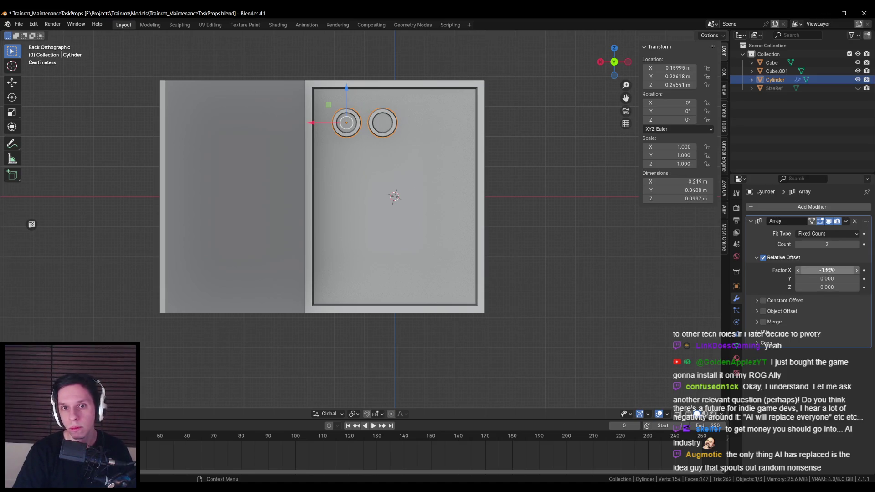
left_click(829, 271)
type("1.3")
key("Return")
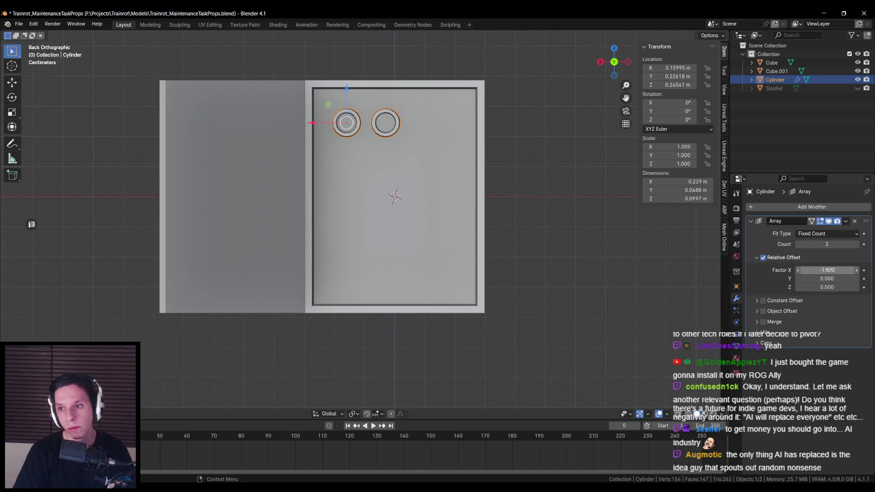
- Add a second Array with offset X 0, Z -1.5 and count 4
right_click(792, 212)
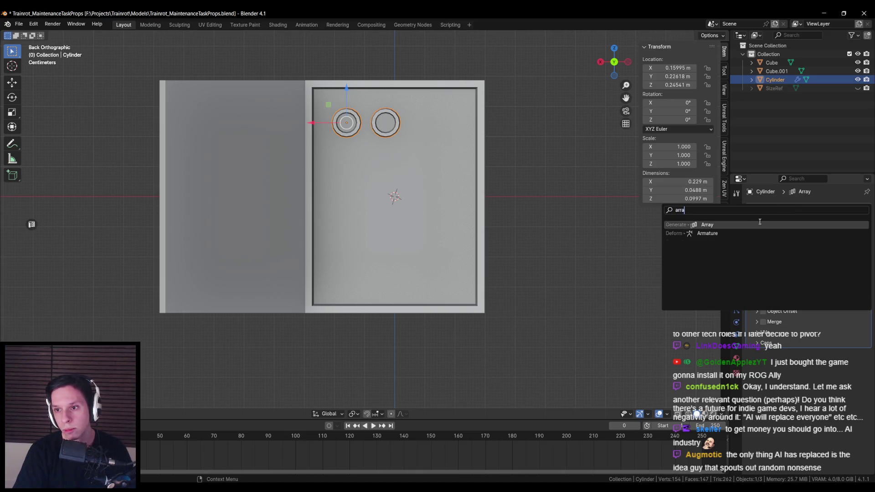
left_click(716, 285)
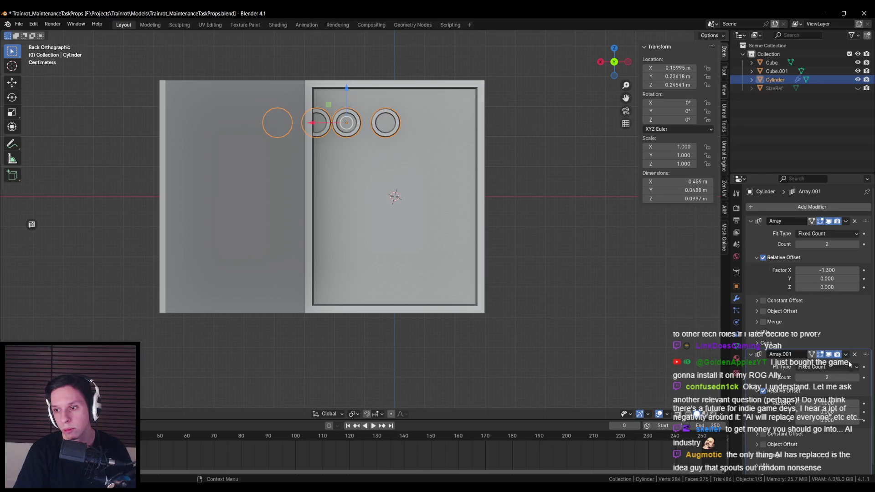
left_click(827, 404)
type("0")
key("Tab")
key("Tab")
type("1")
key("Return")
left_click(802, 420)
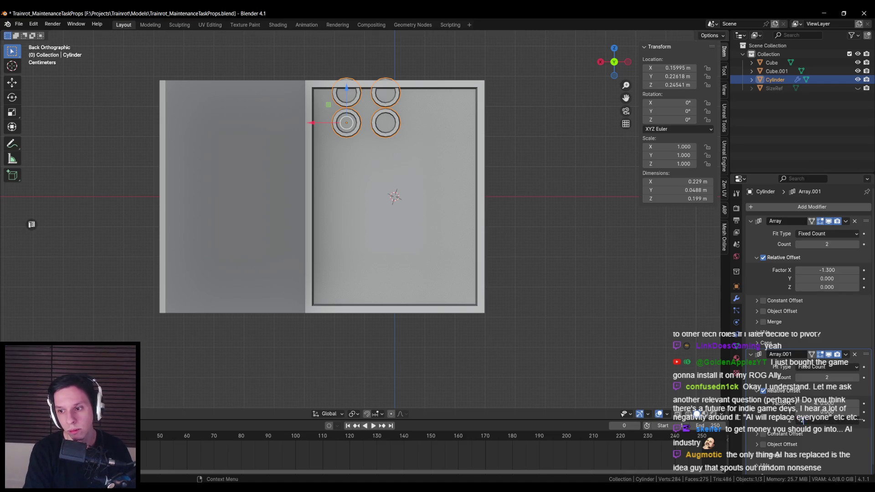
key("Return")
left_click(827, 421)
type("-1.5")
key("Return")
left_click(856, 378)
left_click(856, 378)
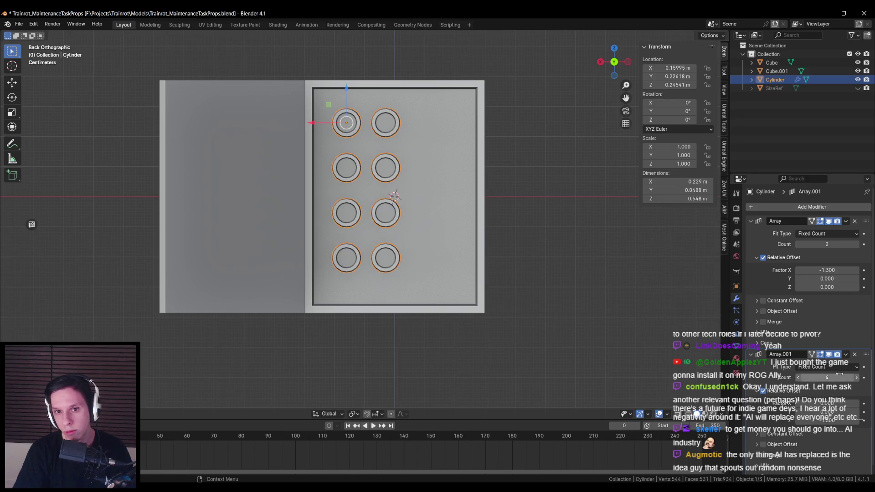
- Shift the ring array along X, then raise it along Z
key("g")
key("x")
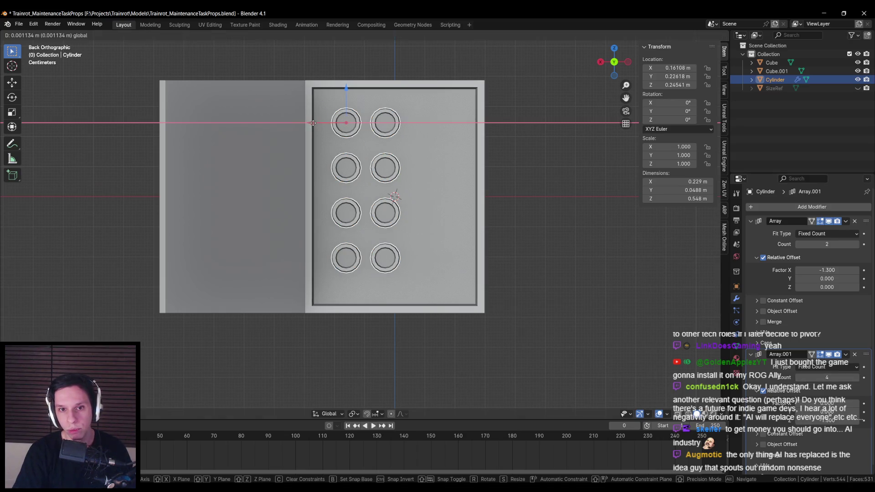
left_click(314, 124)
key("g")
key("z")
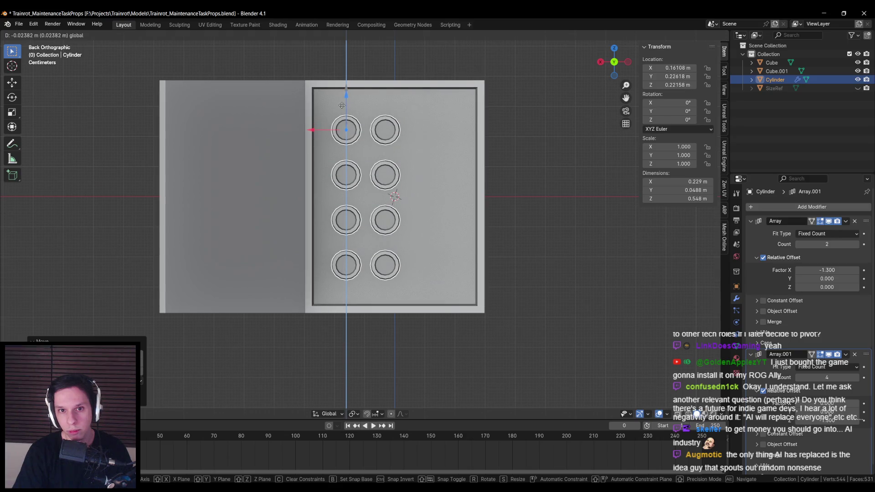
left_click(342, 106)
- Scale the ring grid to 0.895 in width and height, keeping depth, and save
key("s")
key("shift+y")
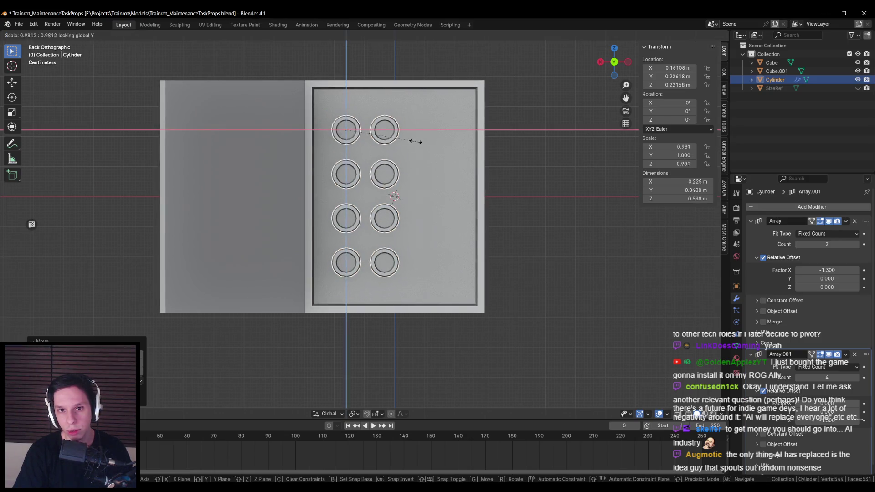
left_click(408, 142)
key("s")
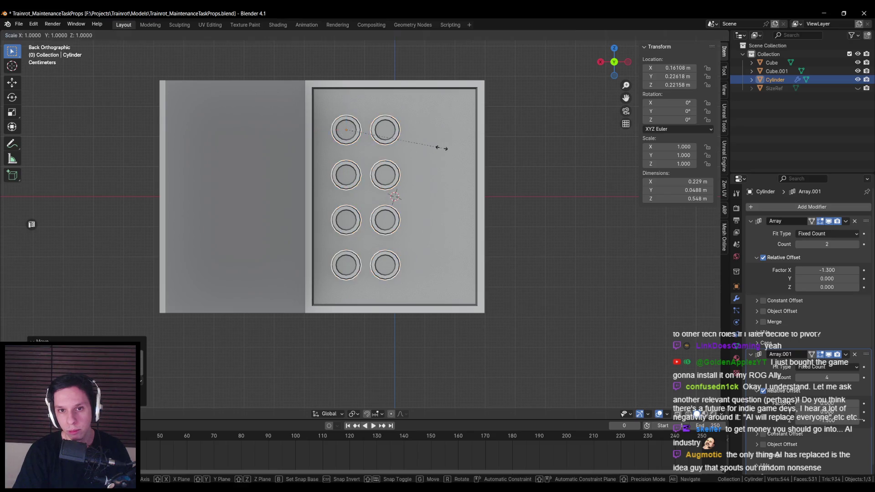
key("Escape")
left_click_drag(342, 104, 343, 95)
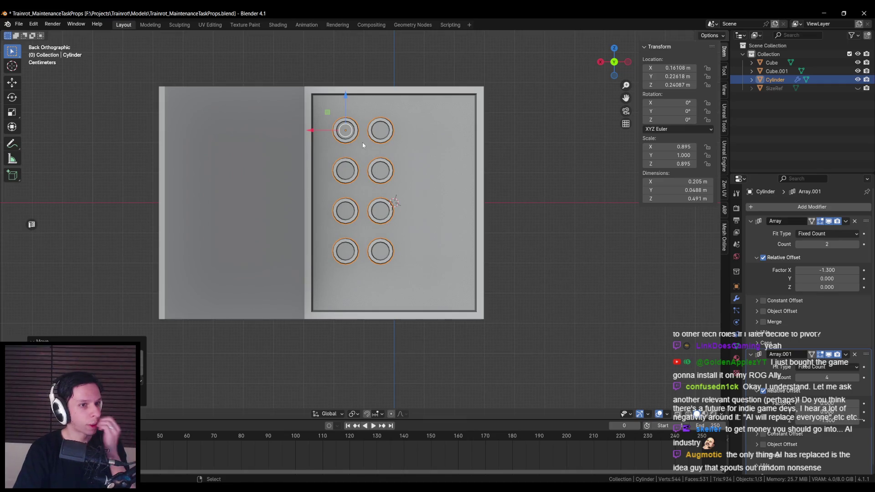
scroll(342, 130, "up", 1)
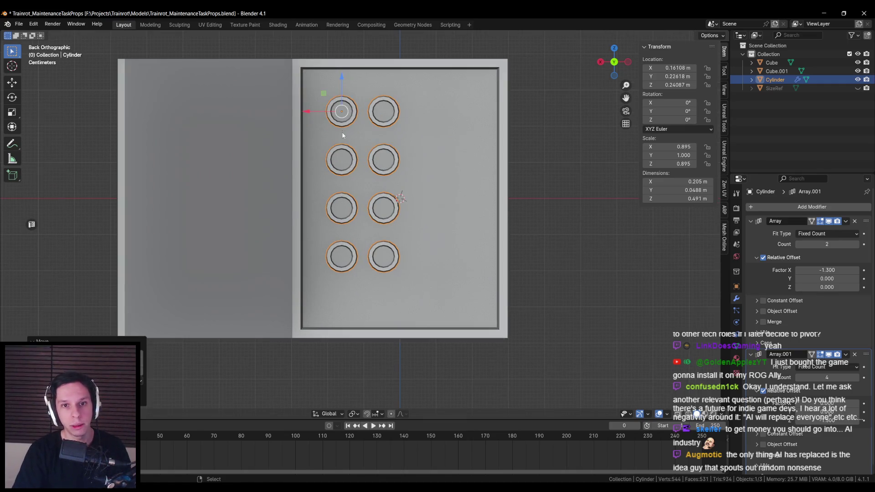
scroll(342, 130, "up", 1)
key("ctrl+s")
- Nudge the ring grid slightly higher to Z 0.2437 m and reselect it
mouse_move(315, 97)
left_mouse_down()
mouse_move(307, 94)
mouse_move(315, 100)
mouse_move(333, 87)
left_mouse_up()
left_click(338, 103)
scroll(338, 102, "down", 2)
scroll(337, 102, "up", 1)
scroll(336, 107, "down", 2)
left_click_drag(336, 108, 331, 120)
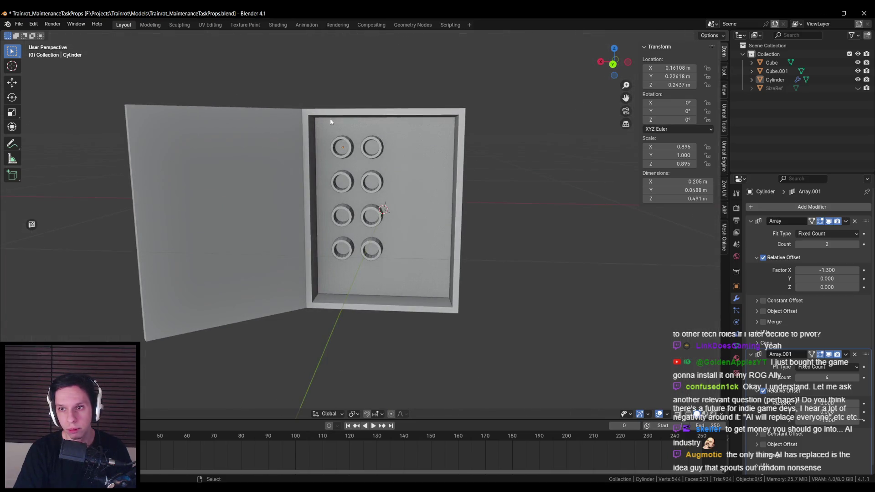
scroll(331, 121, "up", 2)
left_click(328, 109)
- Apply the ring array's scale so it reads 1.000
key("ctrl+a")
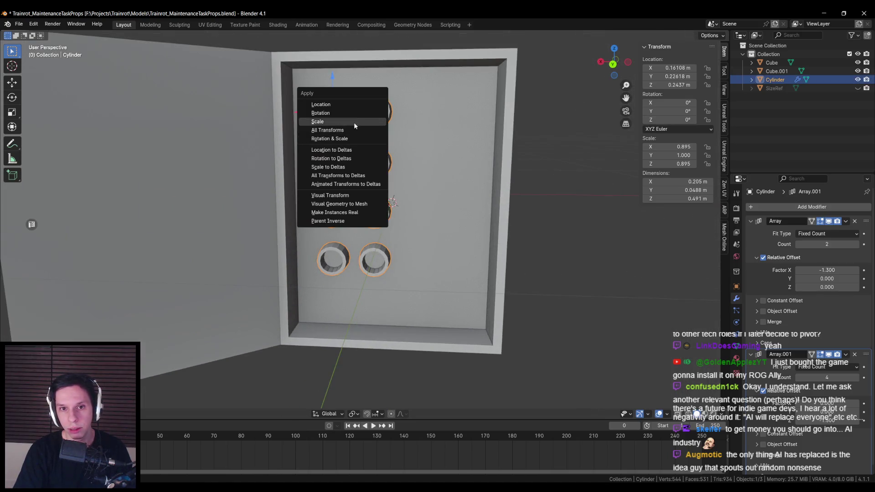
left_click(354, 122)
scroll(387, 141, "down", 3)
mouse_move(387, 141)
left_mouse_down()
mouse_move(346, 169)
mouse_move(417, 187)
mouse_move(411, 192)
left_mouse_up()
scroll(347, 169, "up", 3)
- Enter Edit Mode on the ring sockets and view them from a three-quarter angle
key("Tab")
key("alt+z")
scroll(417, 187, "down", 3)
key("alt+z")
scroll(410, 192, "up", 2)
key("alt+Tab")
key("alt+Tab")
scroll(319, 269, "down", 3)
mouse_move(319, 269)
left_mouse_down()
mouse_move(297, 265)
mouse_move(328, 269)
mouse_move(320, 269)
mouse_move(347, 215)
left_mouse_up()
scroll(346, 214, "up", 3)
scroll(348, 209, "down", 2)
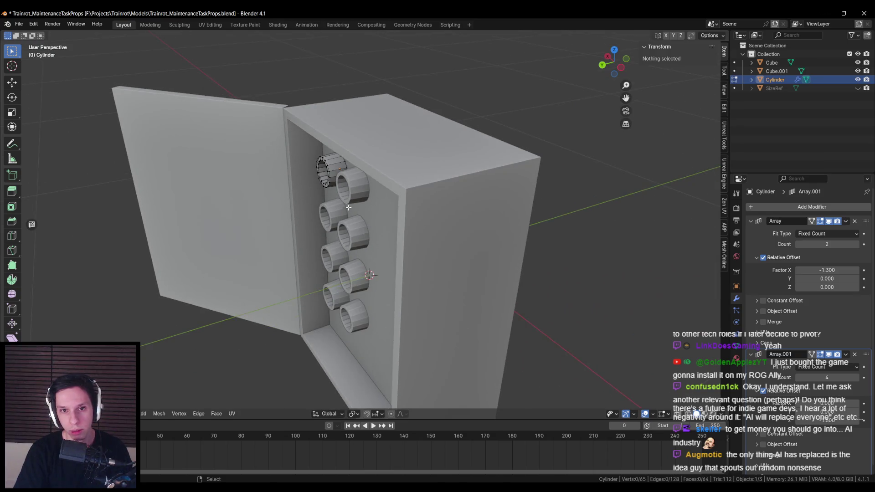
scroll(410, 213, "up", 3)
- Select a ring loop, pull it toward the back wall to about 0.029 m deep, and save
key("l")
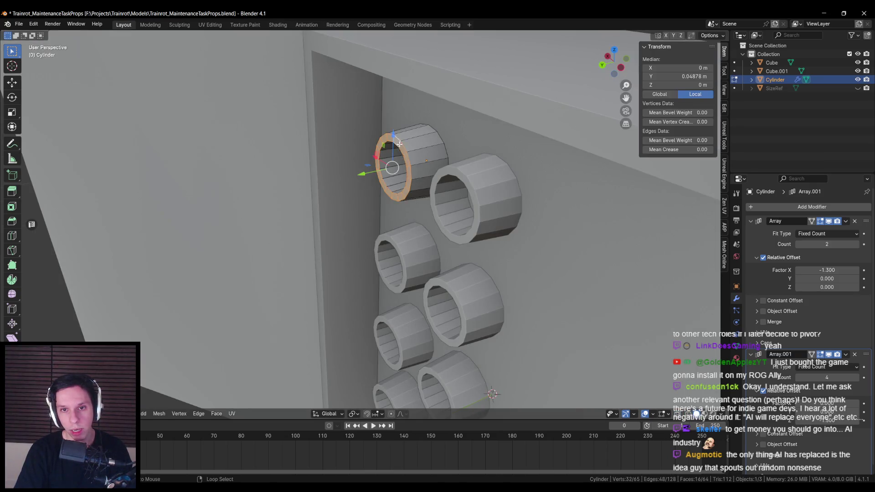
key("shift+z")
mouse_move(374, 158)
left_mouse_down()
mouse_move(343, 170)
mouse_move(427, 200)
left_mouse_up()
key("shift+z")
scroll(428, 200, "down", 3)
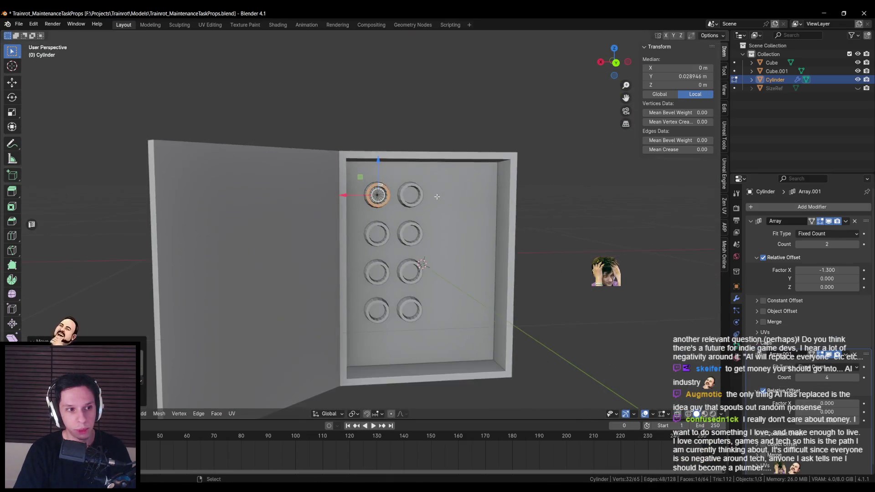
key("ctrl+s")
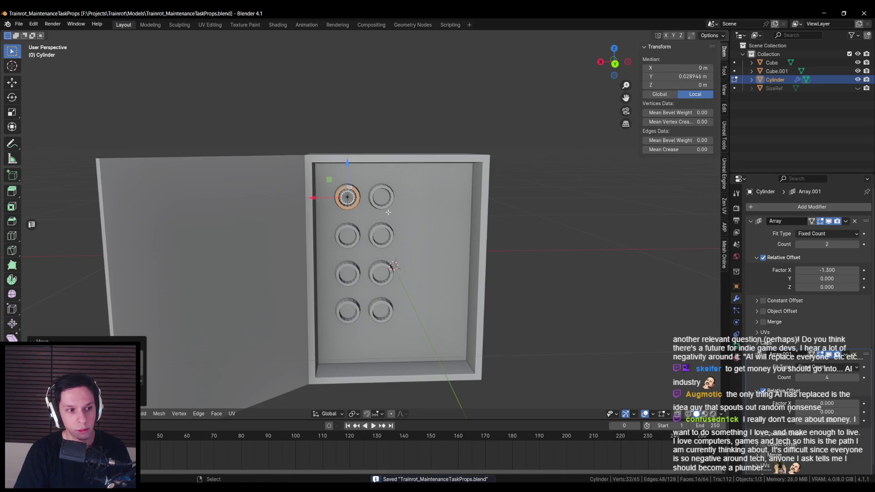
- Check the ring grid from above, deselect everything, return to Object Mode and save again
left_click_drag(387, 215, 378, 229)
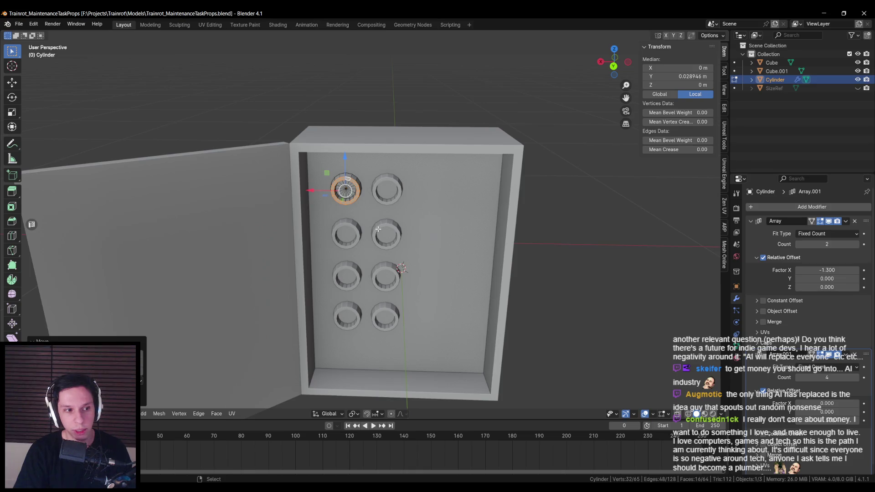
scroll(369, 246, "up", 3)
left_click_drag(369, 241, 373, 187)
scroll(360, 173, "up", 4)
key("alt+a")
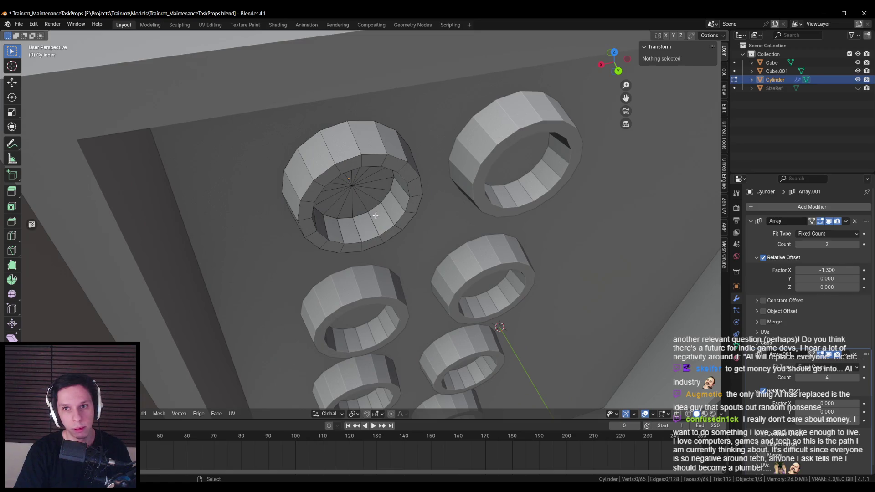
key("Tab")
scroll(378, 228, "down", 3)
right_click(383, 245)
key("Escape")
key("ctrl+s")
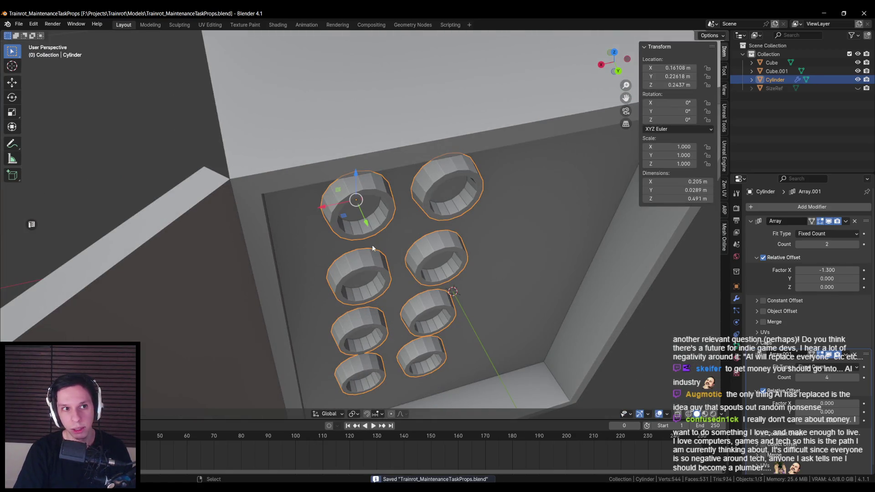
- Orbit to a side angle on the rings and re-enter their Edit Mode
scroll(373, 247, "down", 4)
mouse_move(367, 255)
left_mouse_down()
mouse_move(376, 178)
mouse_move(324, 201)
left_mouse_up()
scroll(376, 178, "up", 5)
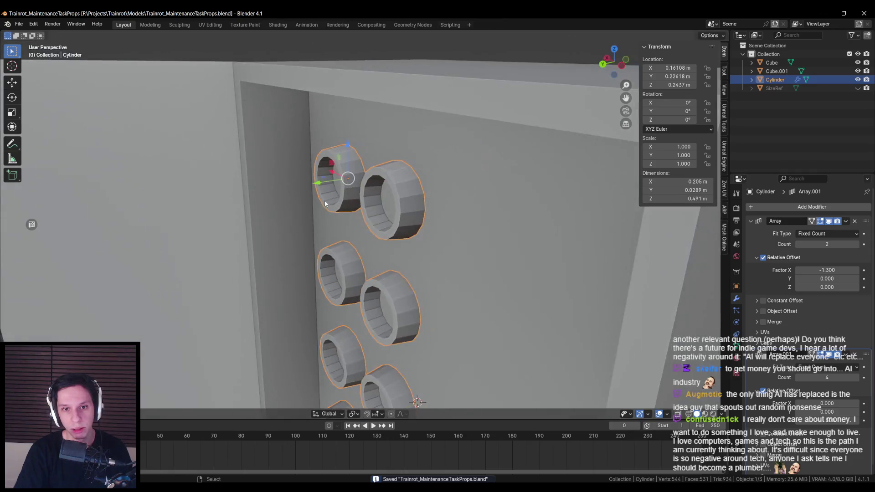
key("Tab")
scroll(327, 215, "down", 4)
scroll(345, 238, "up", 5)
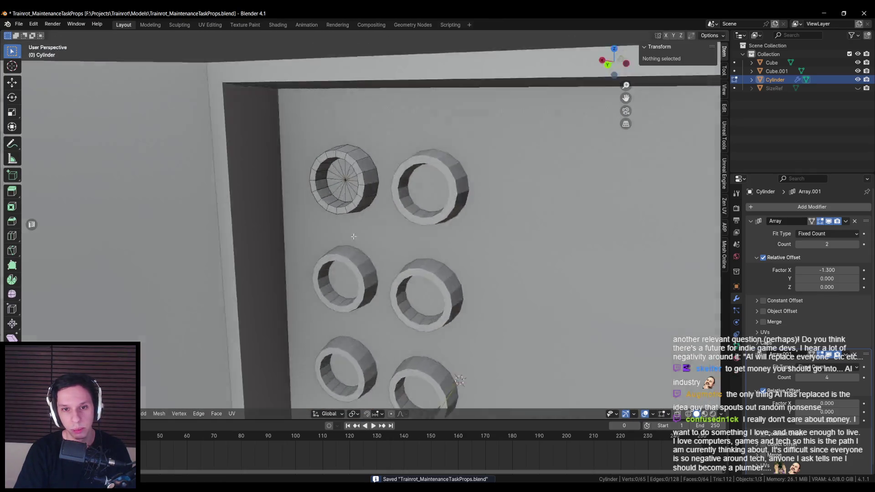
scroll(345, 237, "down", 4)
- Inspect the ring array while switching between Edit and Object Mode, ending in Object Mode
mouse_move(345, 238)
left_mouse_down()
mouse_move(351, 230)
mouse_move(425, 237)
mouse_move(341, 257)
mouse_move(391, 225)
left_mouse_up()
scroll(352, 229, "up", 5)
key("Tab")
scroll(425, 237, "down", 3)
scroll(341, 257, "up", 2)
key("Tab")
scroll(391, 225, "up", 2)
key("Tab")
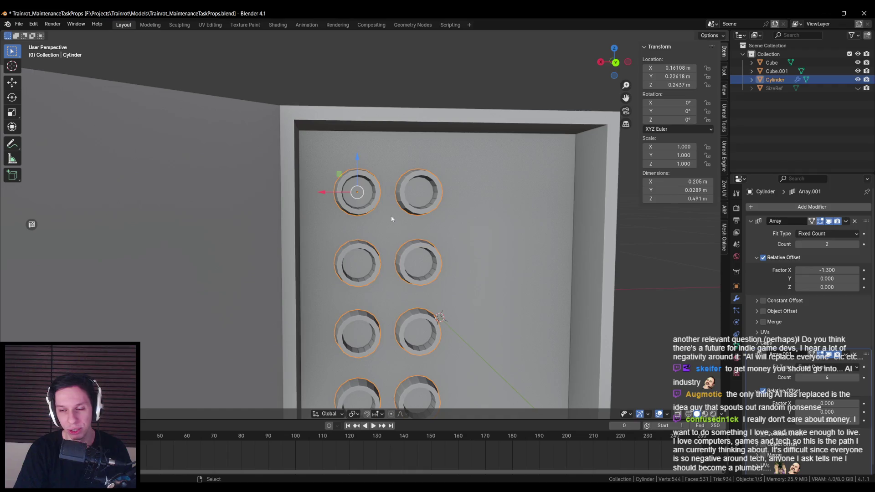
- Select the box's back wall and enter Edit Mode on its mesh
left_click(392, 219)
key("Tab")
scroll(392, 218, "down", 3)
scroll(346, 250, "up", 1)
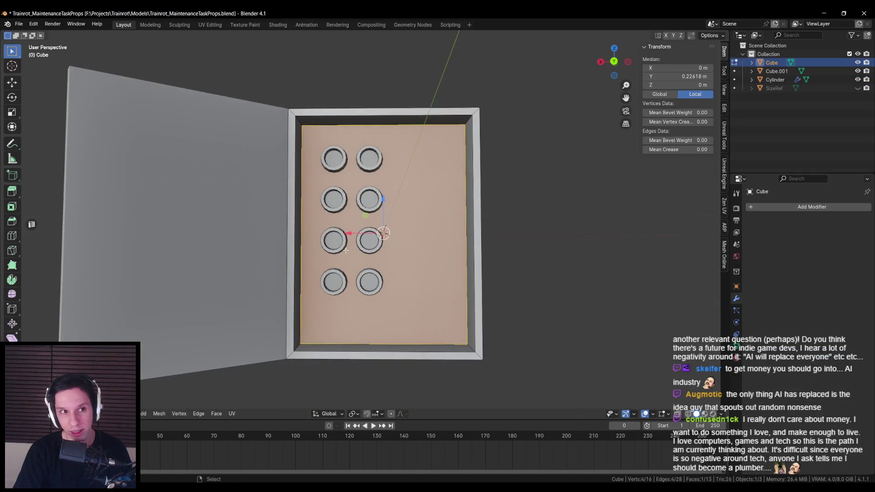
key("ctrl+s")
left_click_drag(346, 250, 390, 260)
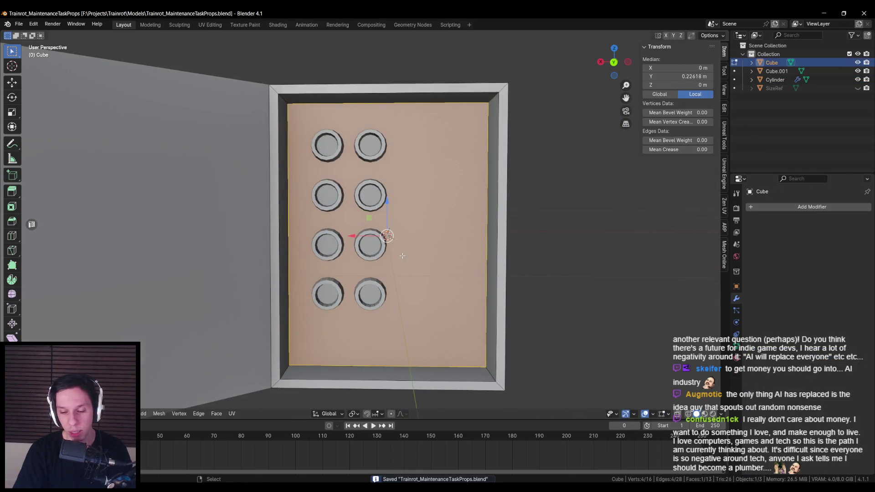
key("ctrl+KP_1")
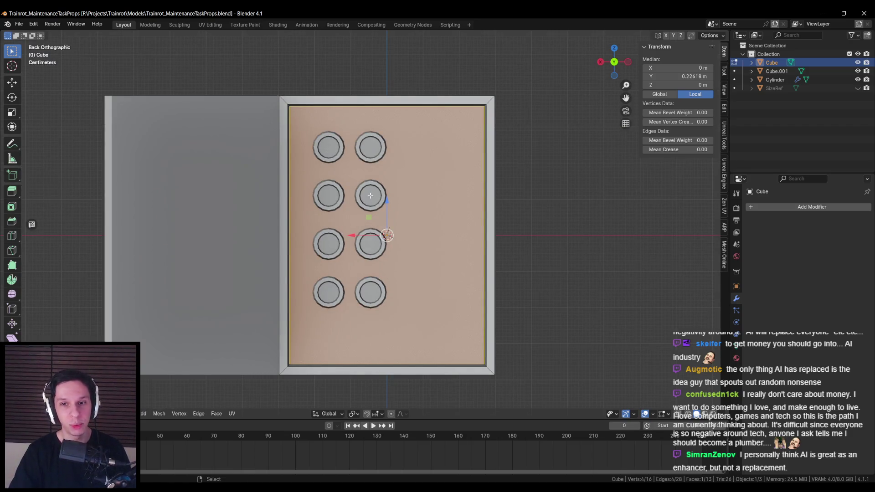
scroll(360, 196, "up", 1)
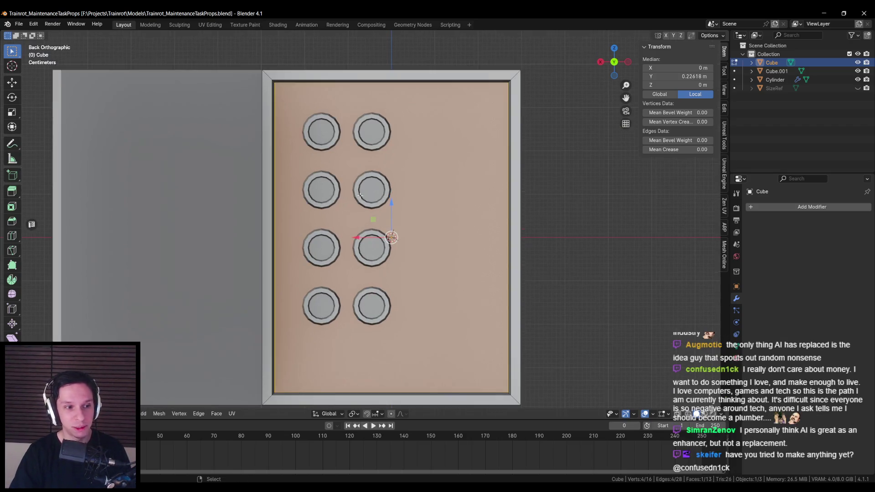
key("Tab")
left_click(338, 124)
left_click(434, 172)
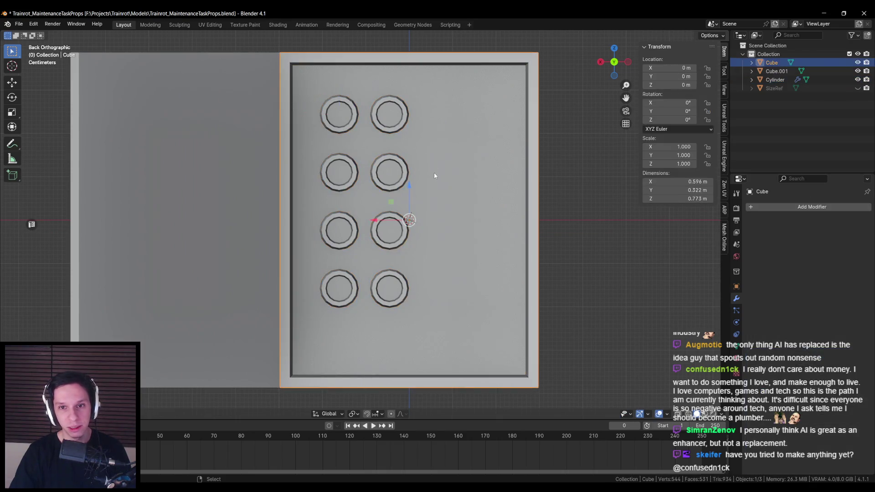
key("Tab")
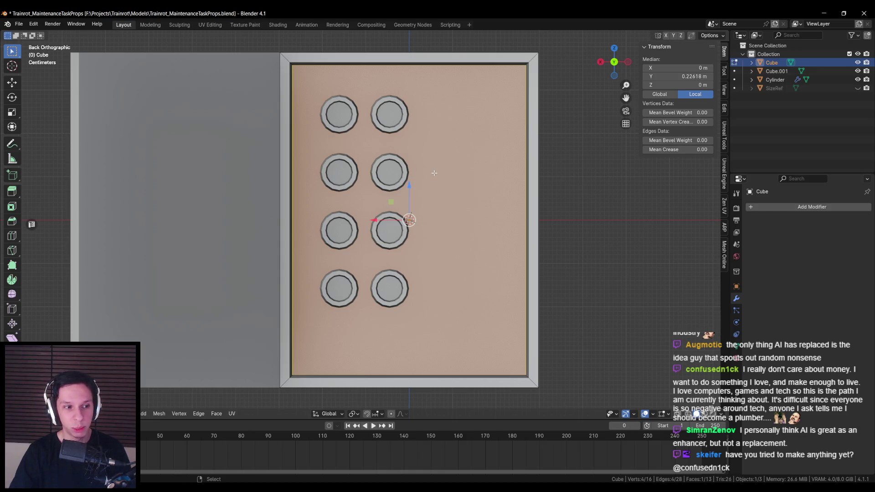
key("ctrl+s")
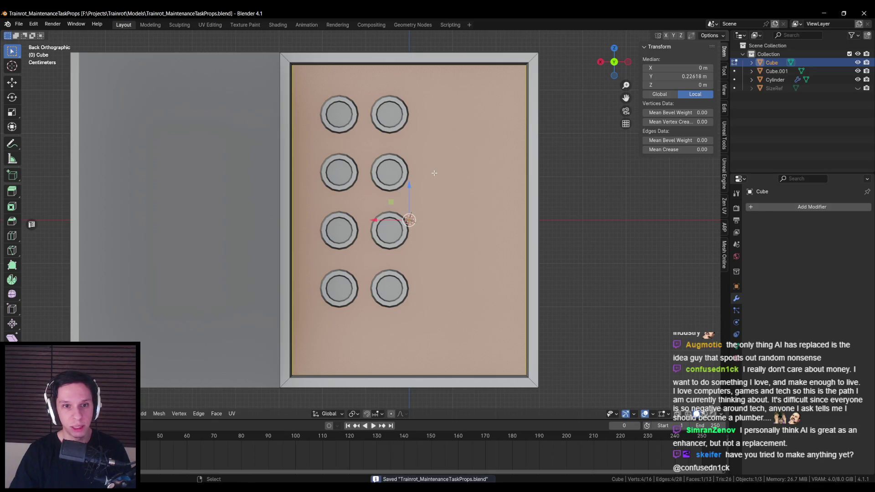
scroll(420, 187, "down", 2)
scroll(409, 200, "up", 1)
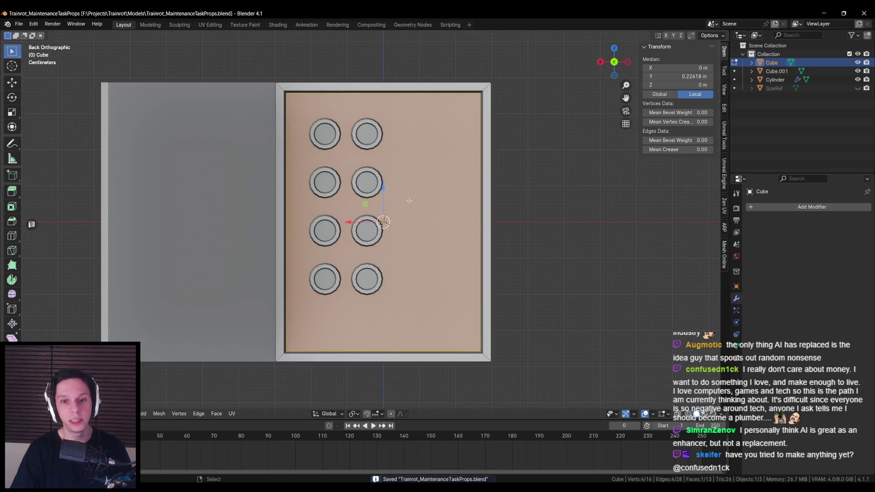